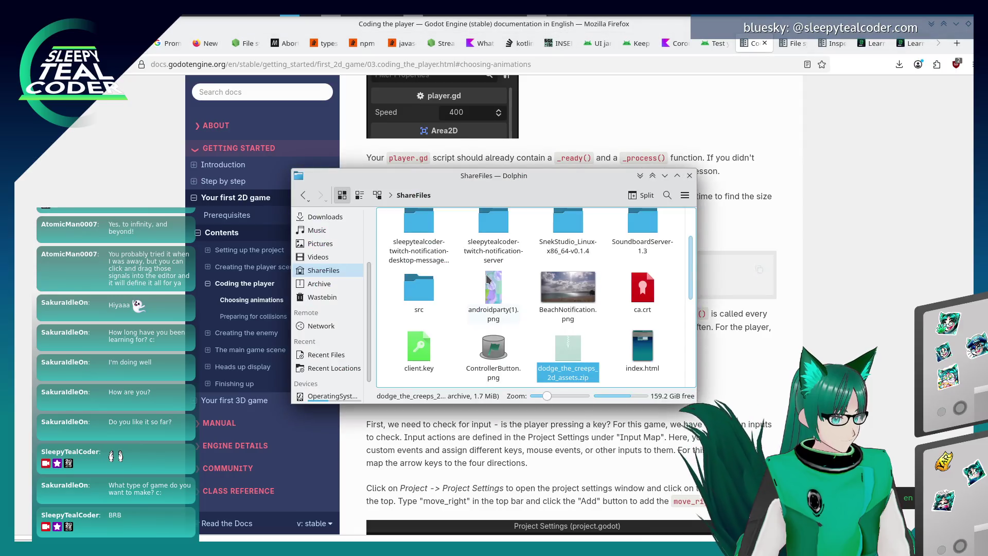
{"action": "key", "text": "alt+Tab"}
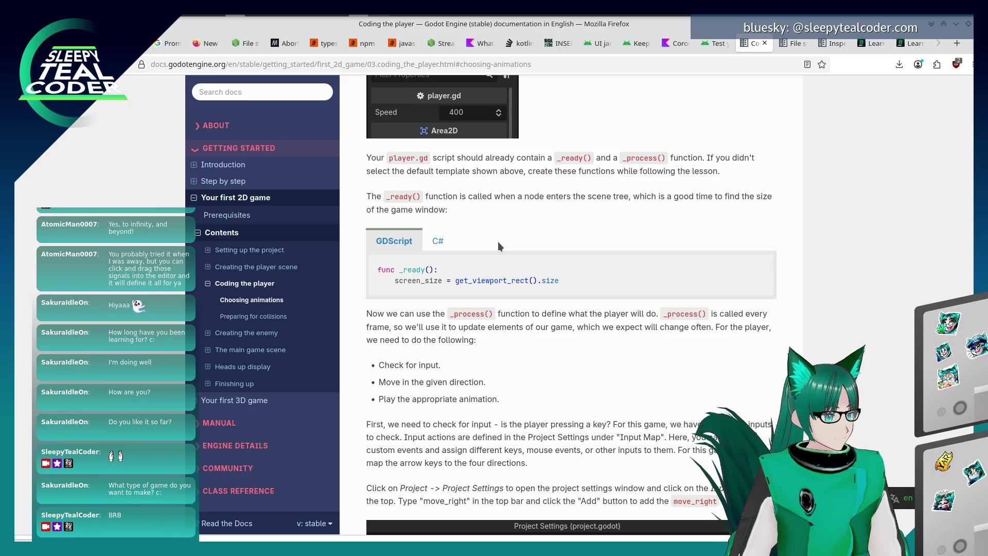
- Review player.gd's movement input, animation flipping and _on_body_entered hit handler against the docs
{"action": "key", "text": "alt+Tab"}
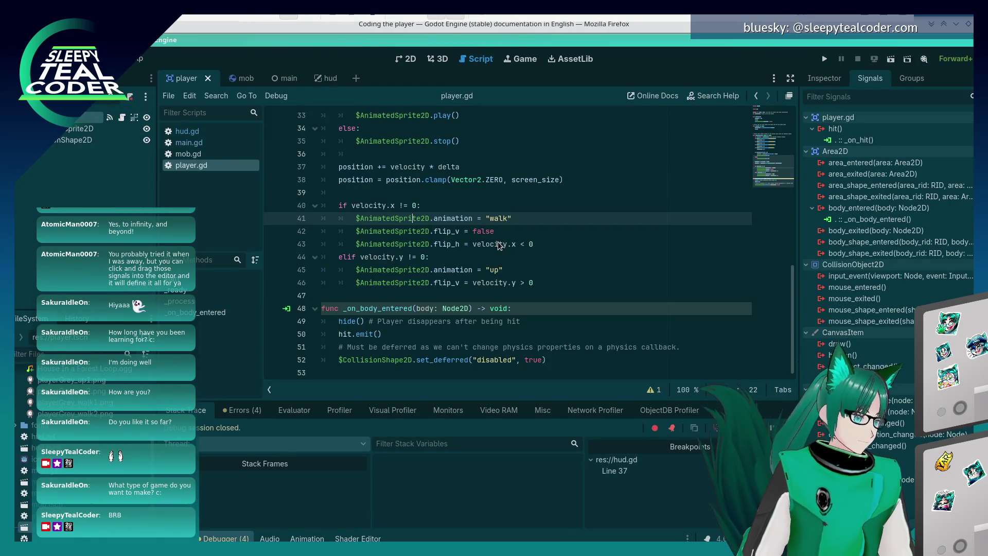
{"action": "scroll", "coordinate": [498, 245], "scroll_direction": "up", "scroll_amount": 10}
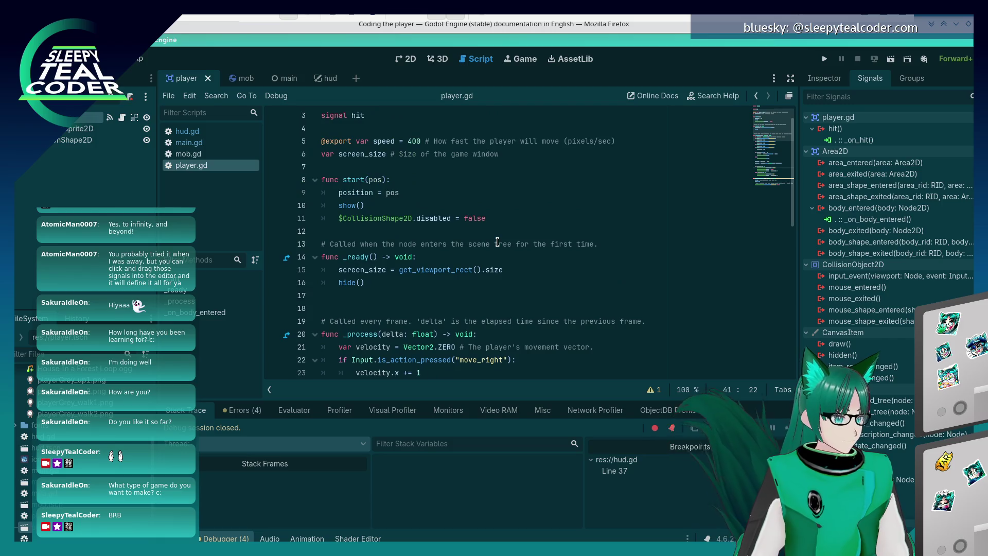
{"action": "scroll", "coordinate": [498, 242], "scroll_direction": "down", "scroll_amount": 1}
{"action": "scroll", "coordinate": [497, 242], "scroll_direction": "down", "scroll_amount": 4}
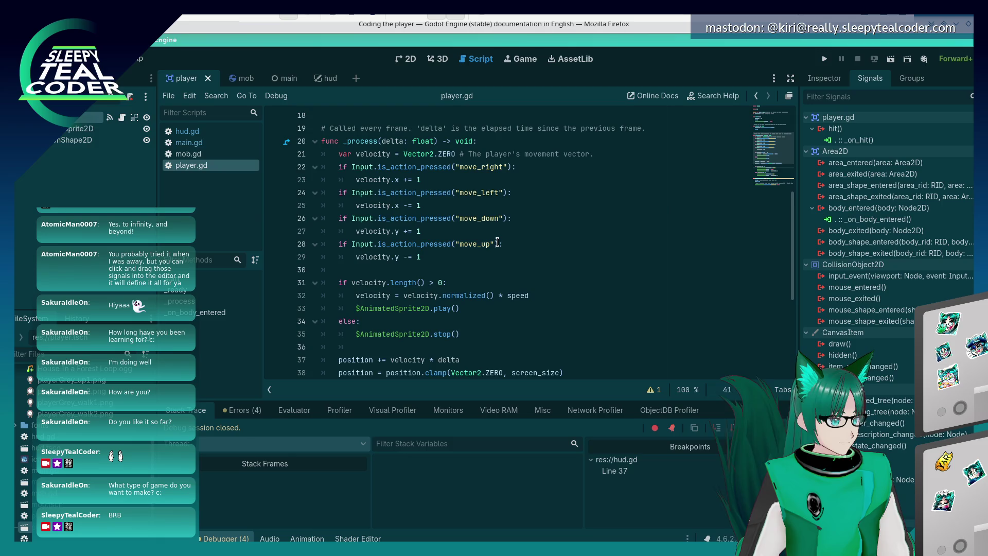
{"action": "scroll", "coordinate": [498, 242], "scroll_direction": "down", "scroll_amount": 1}
{"action": "key", "text": "alt+Tab"}
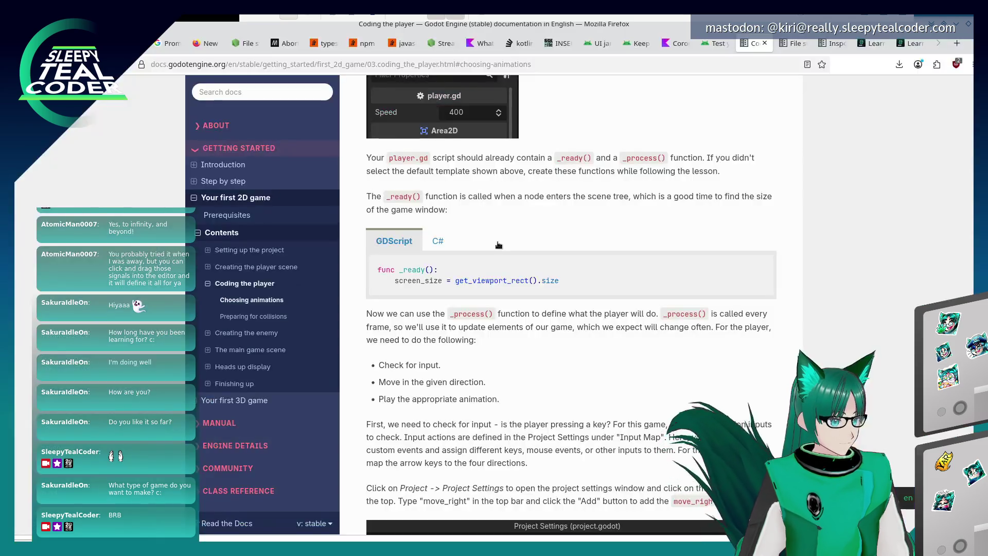
{"action": "scroll", "coordinate": [487, 307], "scroll_direction": "down", "scroll_amount": 3}
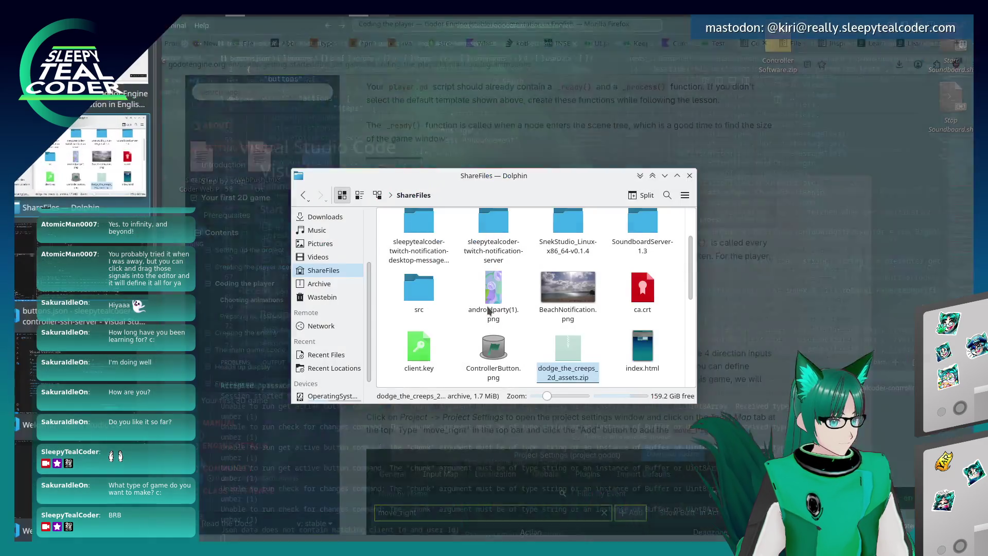
{"action": "key", "text": "alt+Tab"}
{"action": "key", "text": "alt+Tab"}
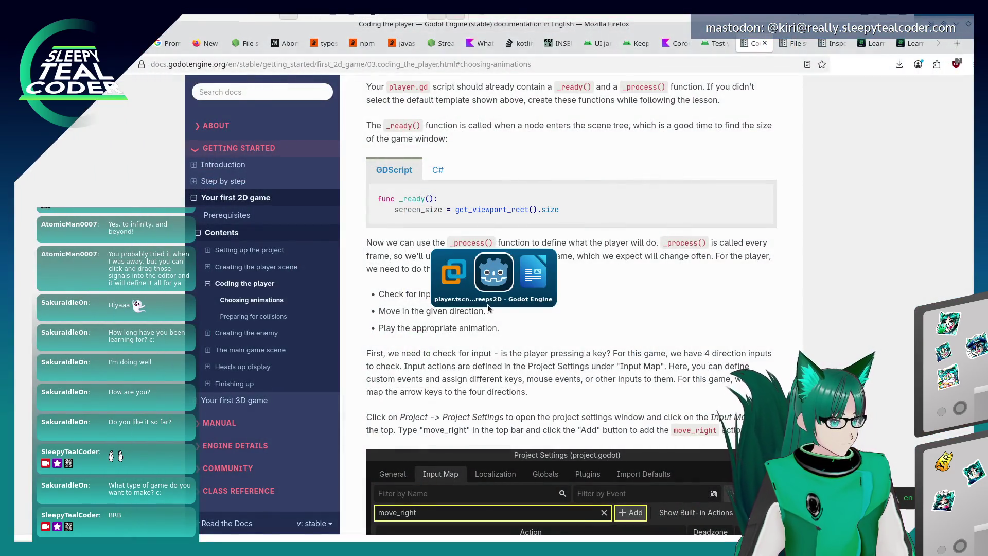
{"action": "scroll", "coordinate": [488, 307], "scroll_direction": "down", "scroll_amount": 1}
{"action": "scroll", "coordinate": [488, 308], "scroll_direction": "down", "scroll_amount": 4}
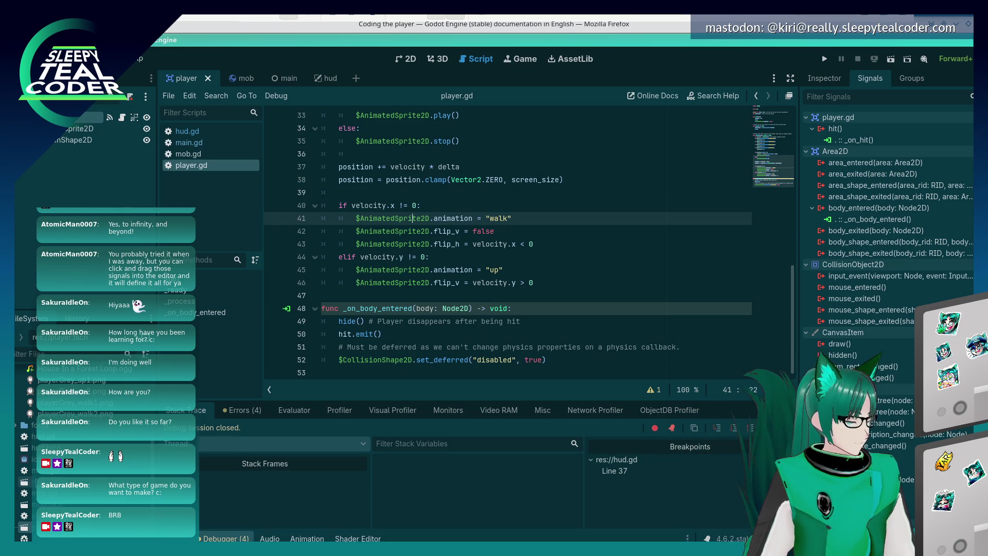
- Open main.tscn and main.gd, set a breakpoint at line 58, and run DodgeTheCreeps2D in debug
{"action": "double_click", "coordinate": [41, 482]}
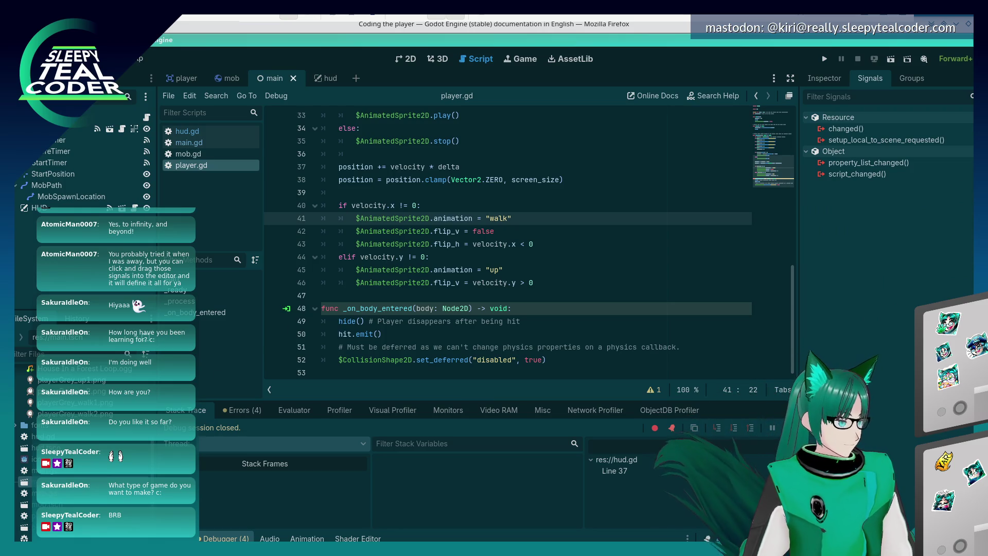
{"action": "double_click", "coordinate": [47, 470]}
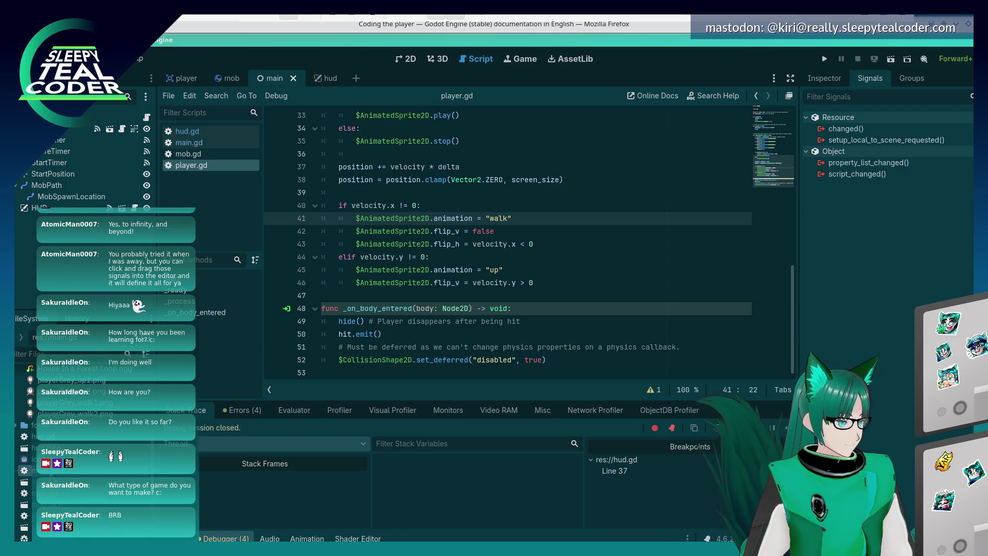
{"action": "scroll", "coordinate": [405, 328], "scroll_direction": "up", "scroll_amount": 3}
{"action": "scroll", "coordinate": [405, 328], "scroll_direction": "down", "scroll_amount": 3}
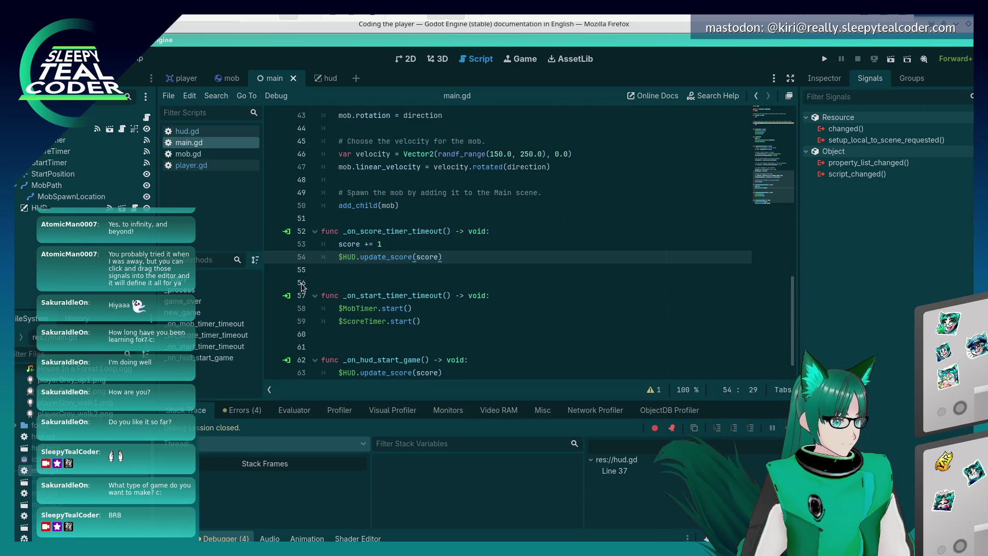
{"action": "scroll", "coordinate": [279, 254], "scroll_direction": "down", "scroll_amount": 1}
{"action": "left_click", "coordinate": [275, 283]}
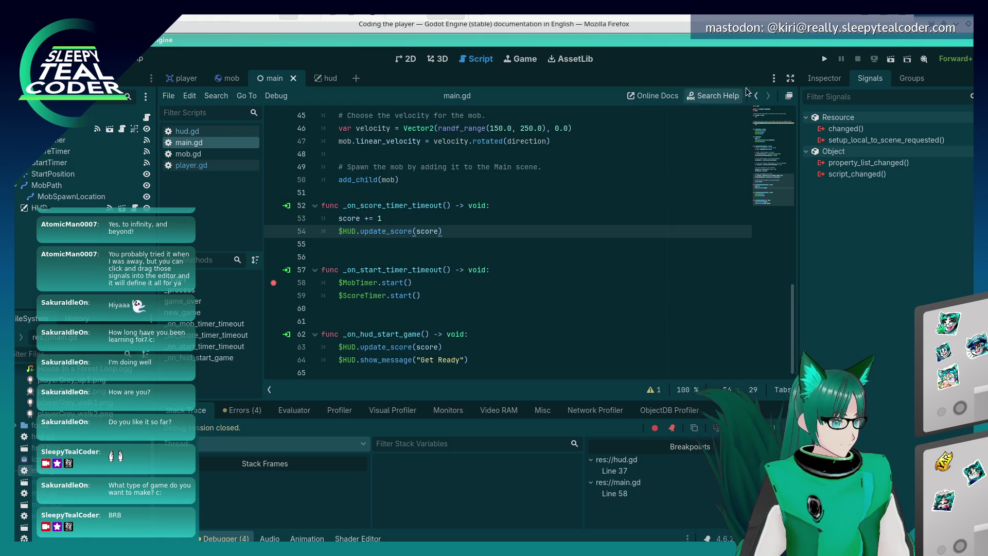
{"action": "left_click", "coordinate": [825, 60]}
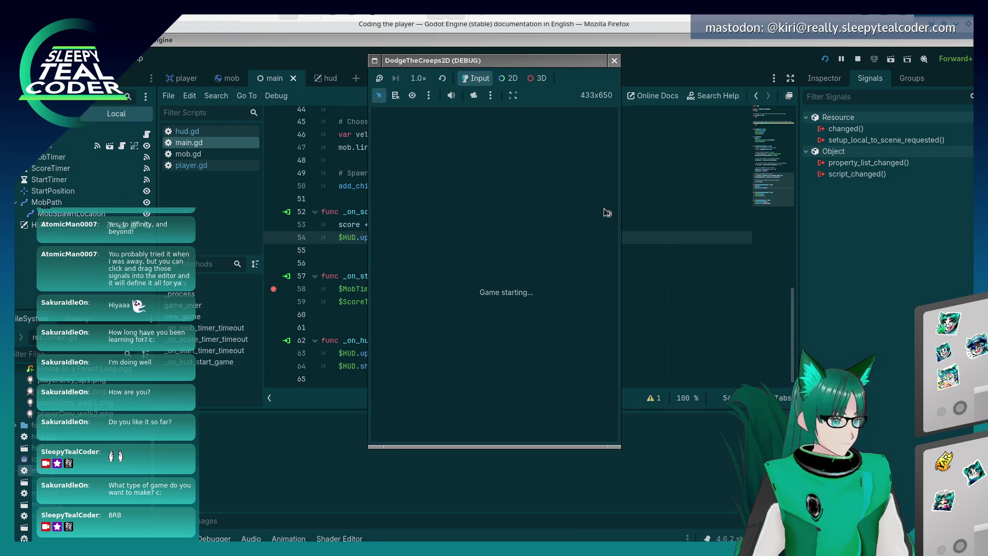
- Start a game, resume past the breakpoint, then stop the running game
{"action": "left_click", "coordinate": [506, 403]}
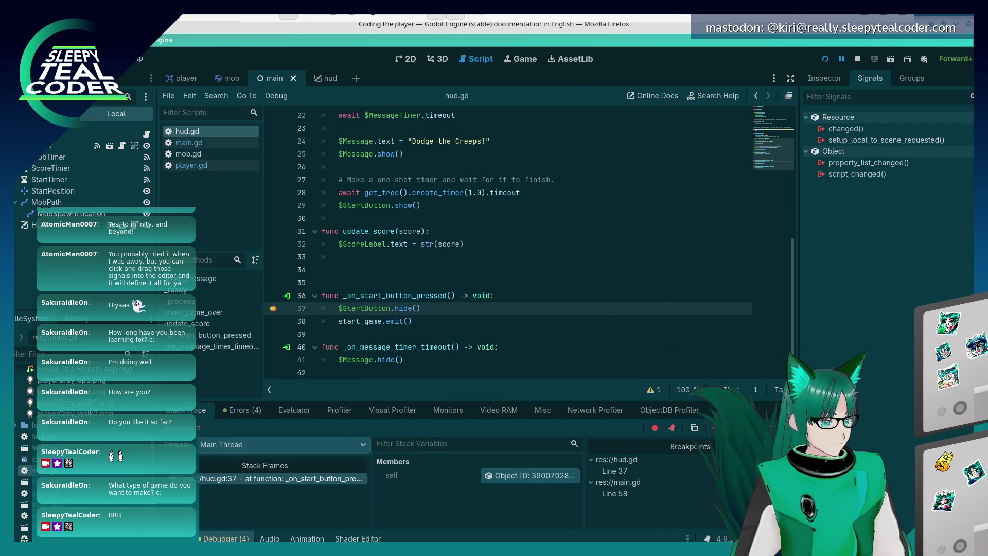
{"action": "key", "text": "F12"}
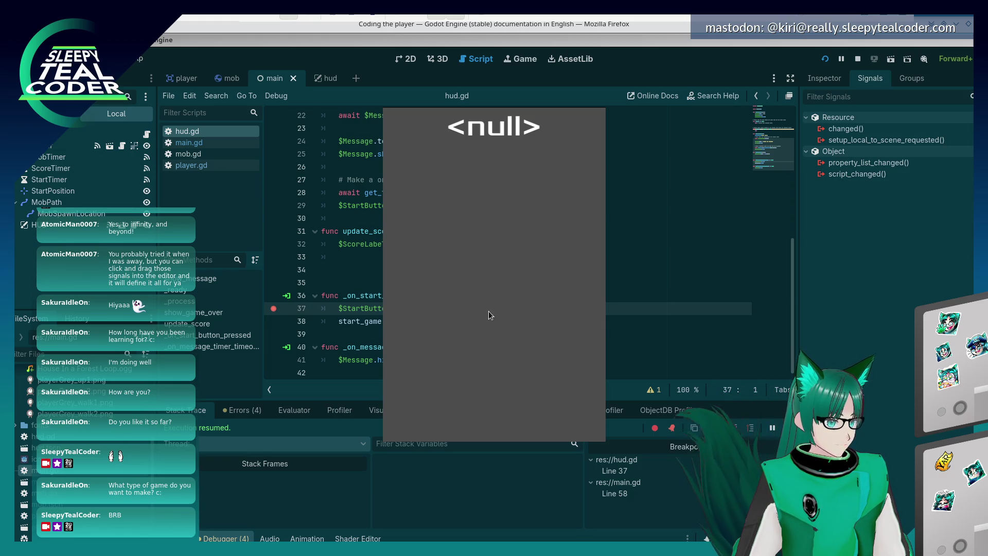
{"action": "left_click", "coordinate": [856, 60]}
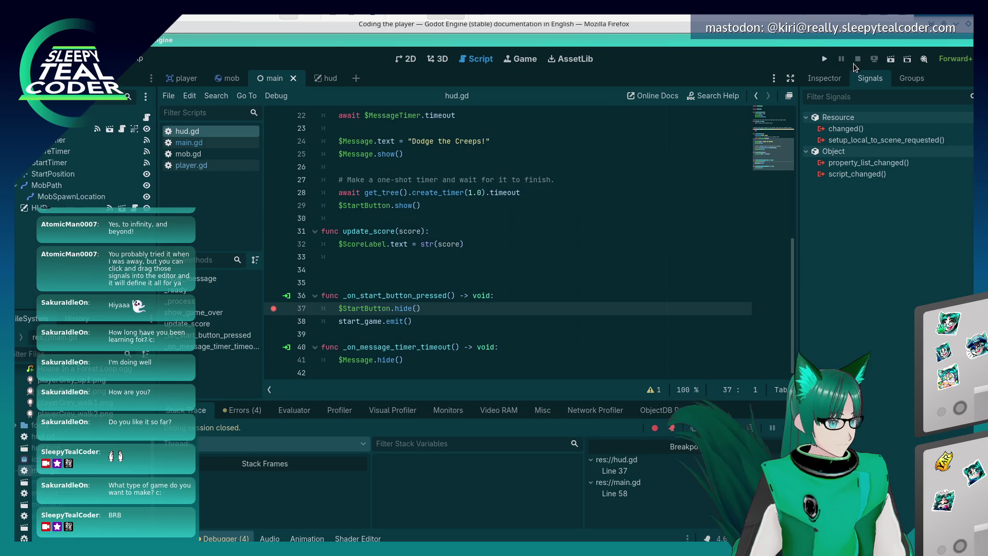
- Move the hud.gd breakpoint from line 37 to update_score at line 32
{"action": "left_click", "coordinate": [273, 309]}
{"action": "scroll", "coordinate": [399, 283], "scroll_direction": "up", "scroll_amount": 3}
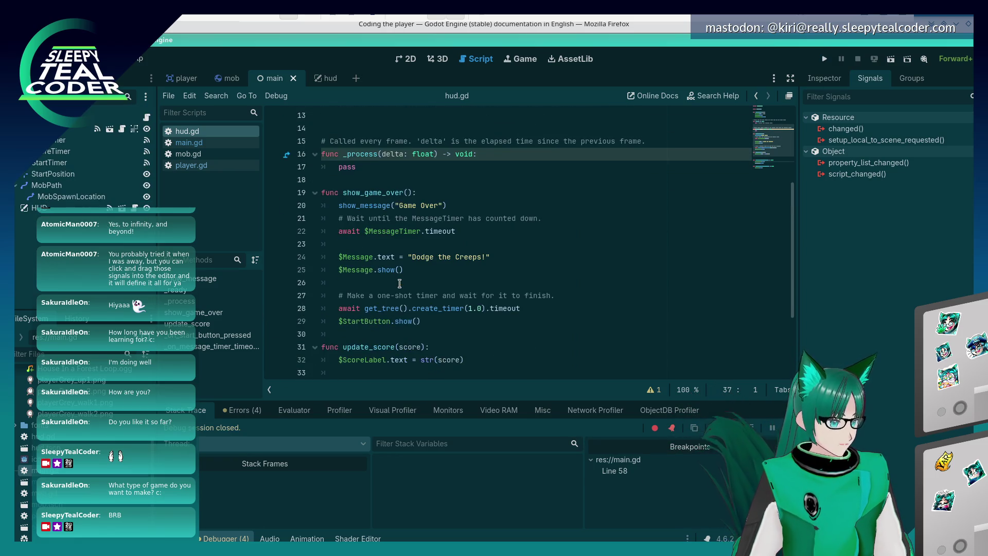
{"action": "scroll", "coordinate": [277, 305], "scroll_direction": "down", "scroll_amount": 2}
{"action": "left_click", "coordinate": [57, 438]}
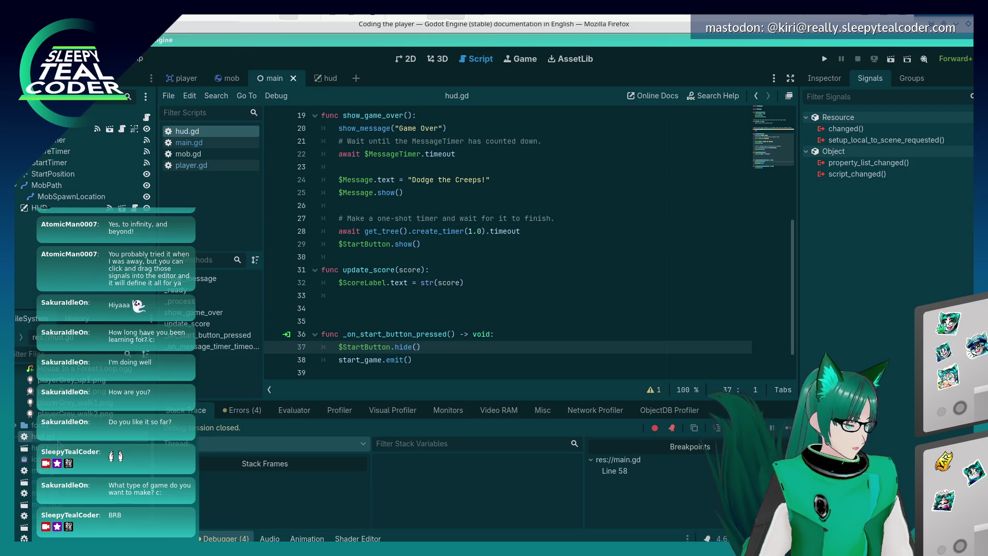
{"action": "scroll", "coordinate": [380, 299], "scroll_direction": "down", "scroll_amount": 1}
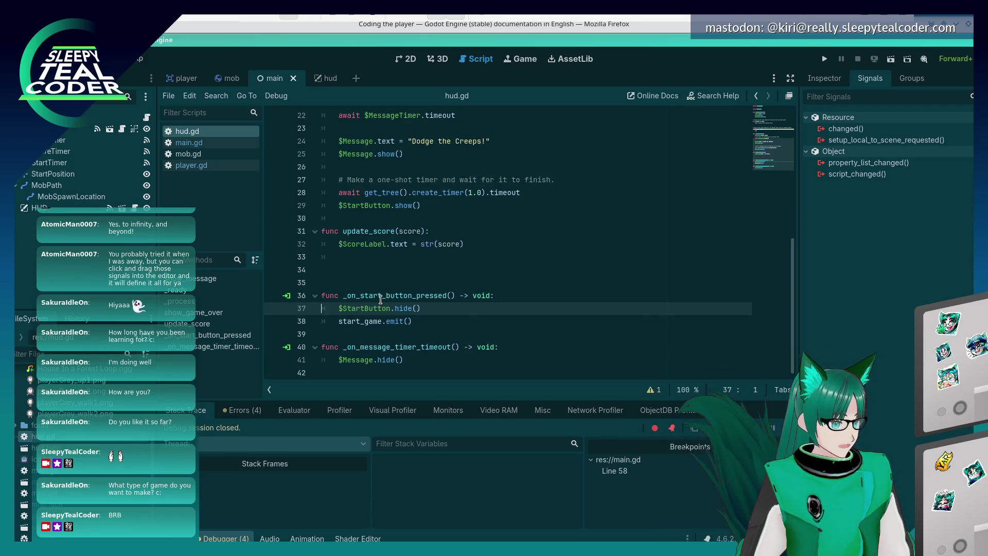
{"action": "scroll", "coordinate": [380, 299], "scroll_direction": "up", "scroll_amount": 1}
{"action": "left_click", "coordinate": [275, 283]}
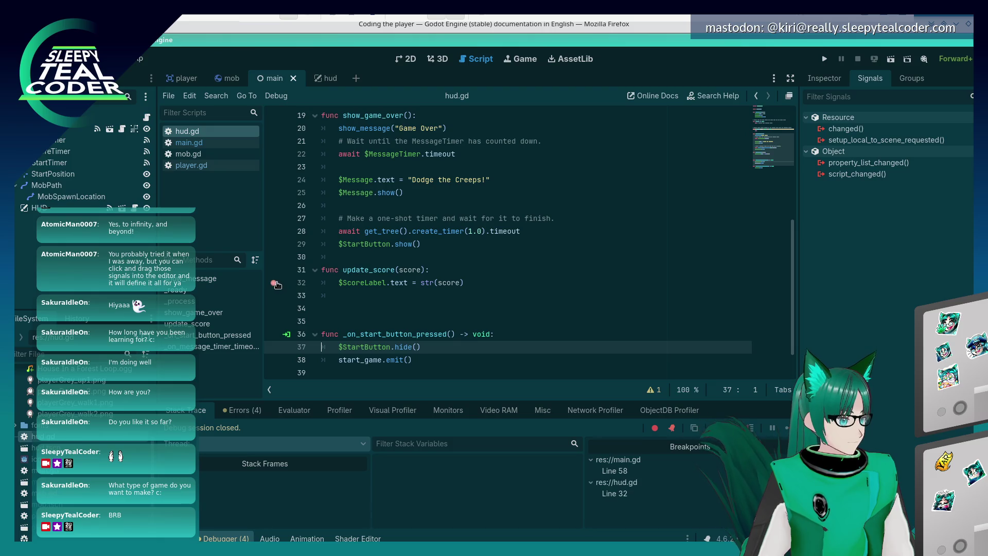
- Rerun and start a game, then inspect the main.gd:63 frame to find score is null
{"action": "left_click", "coordinate": [826, 60]}
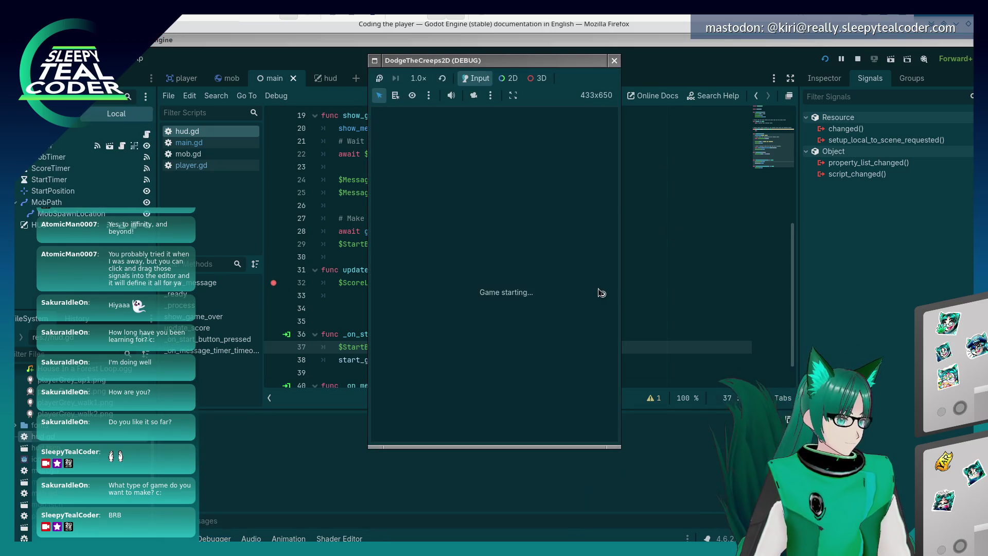
{"action": "left_click", "coordinate": [504, 409]}
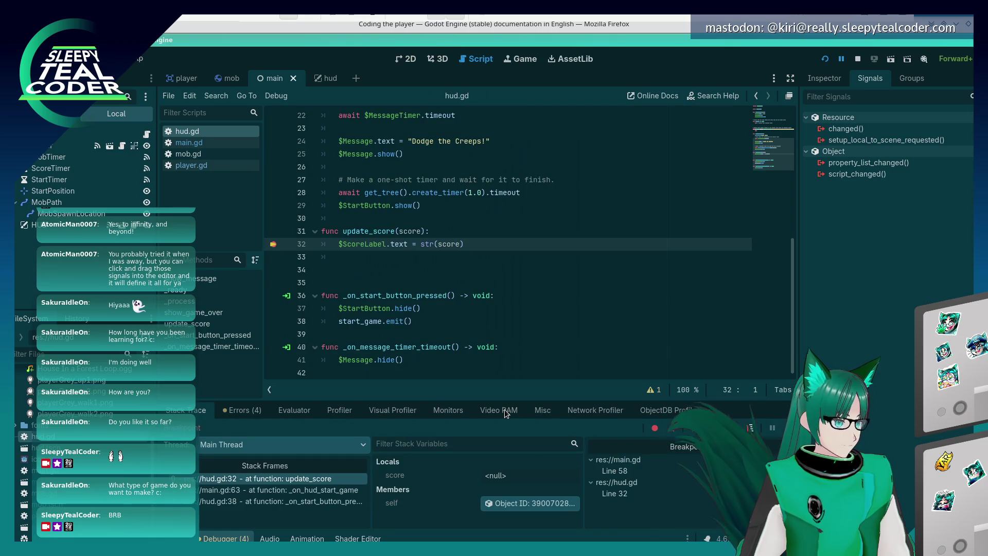
{"action": "left_click", "coordinate": [334, 489]}
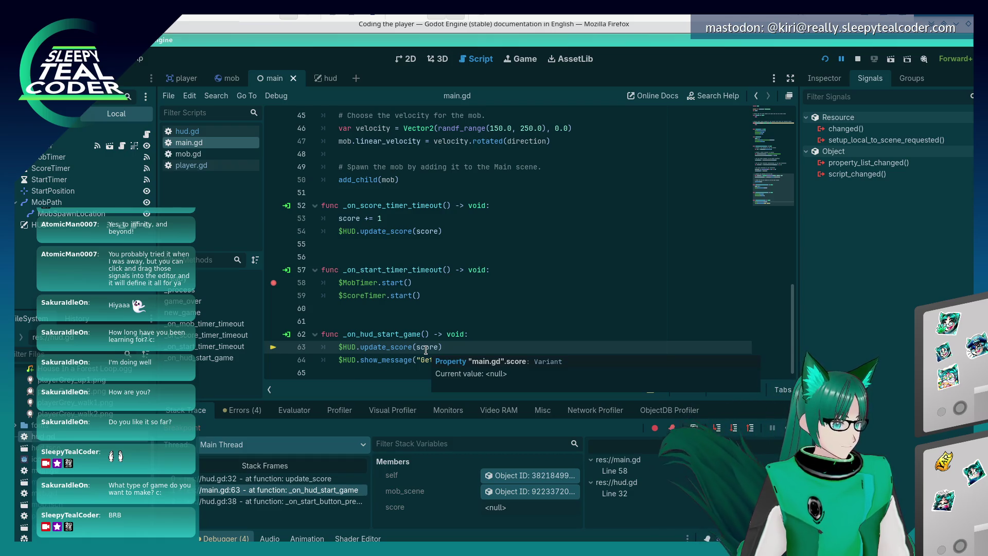
{"action": "scroll", "coordinate": [426, 350], "scroll_direction": "up", "scroll_amount": 12}
{"action": "scroll", "coordinate": [426, 350], "scroll_direction": "up", "scroll_amount": 2}
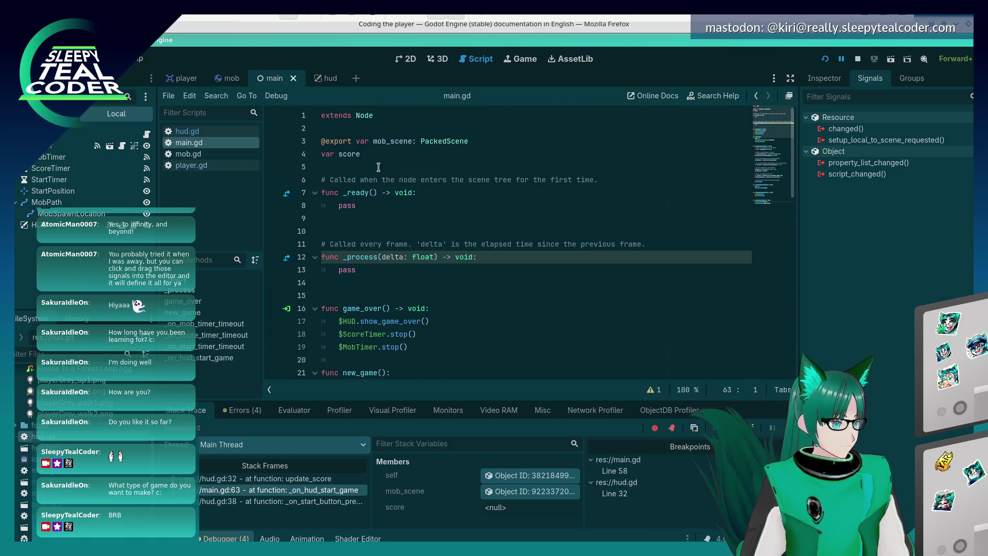
{"action": "left_click", "coordinate": [385, 151]}
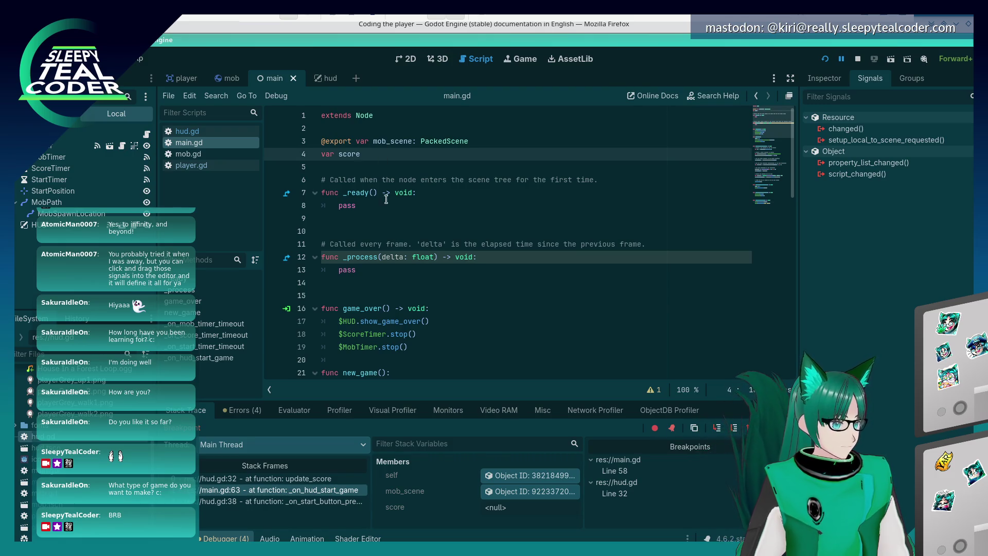
{"action": "scroll", "coordinate": [403, 292], "scroll_direction": "down", "scroll_amount": 15}
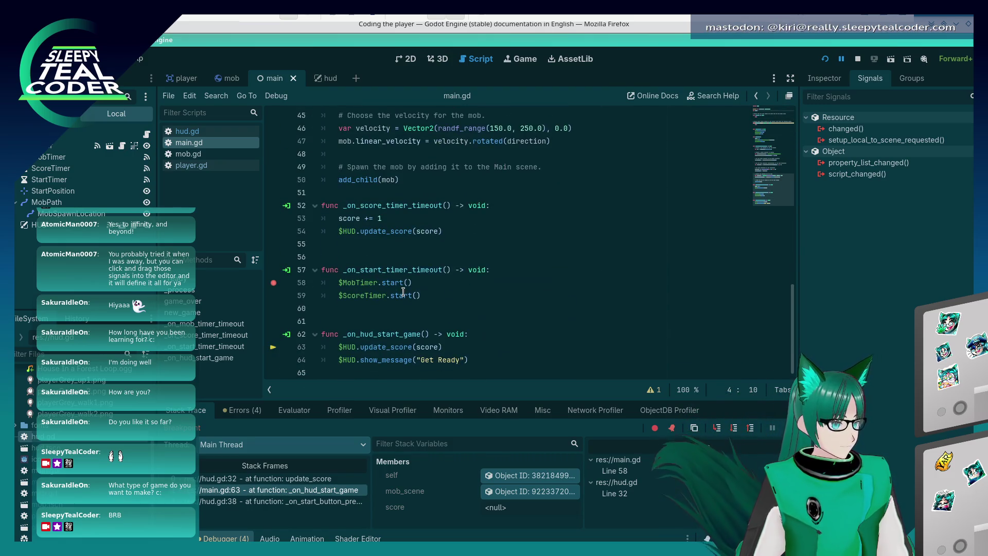
{"action": "key", "text": "alt+Tab"}
{"action": "key", "text": "alt+Tab"}
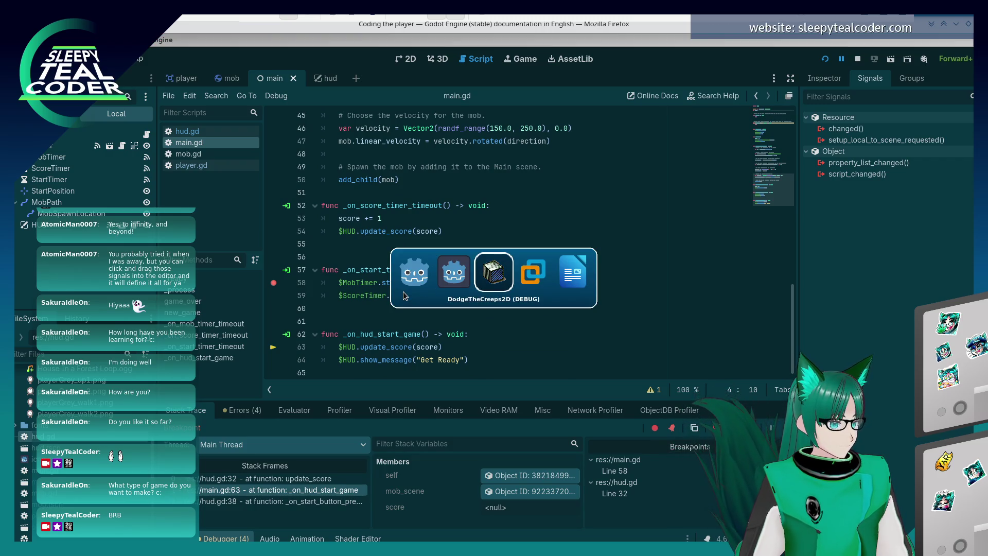
- Check the main game scene tutorial's new_game code setting score = 0, then return to main.gd
{"action": "key", "text": "Tab"}
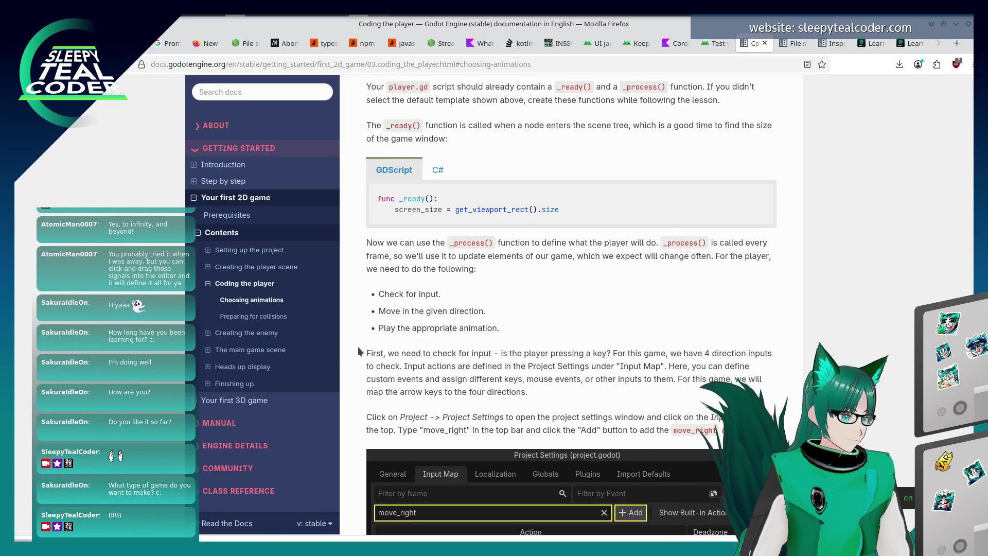
{"action": "left_click", "coordinate": [208, 367]}
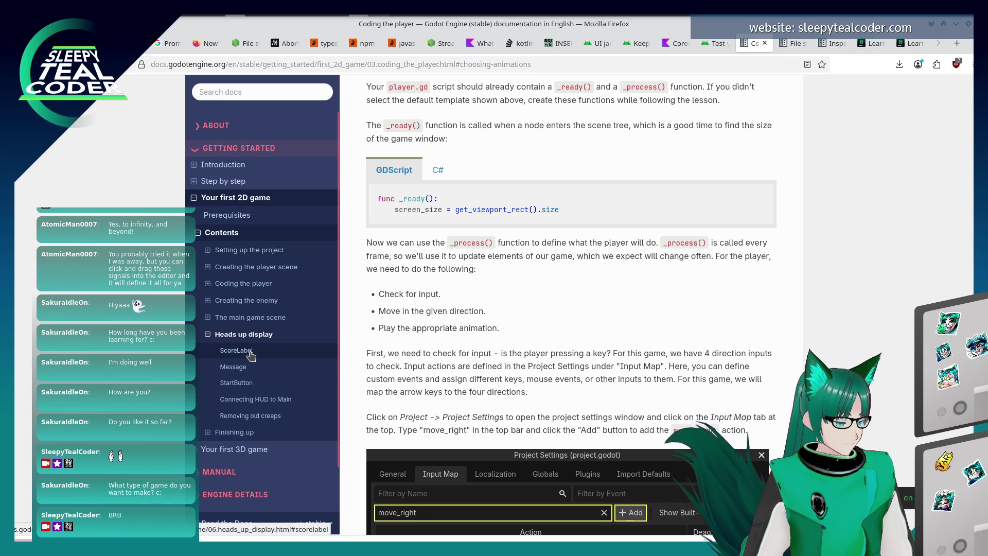
{"action": "left_click", "coordinate": [208, 317]}
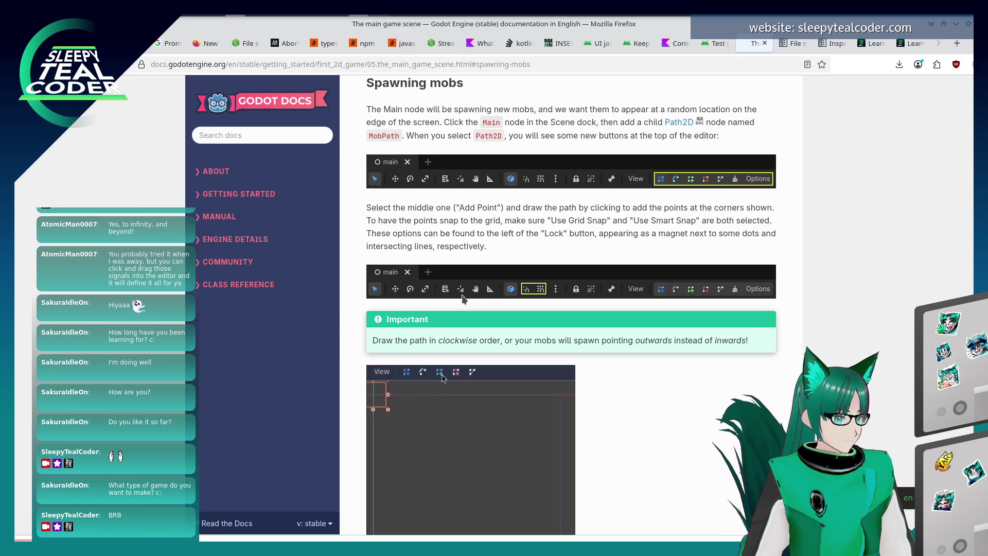
{"action": "scroll", "coordinate": [463, 299], "scroll_direction": "up", "scroll_amount": 5}
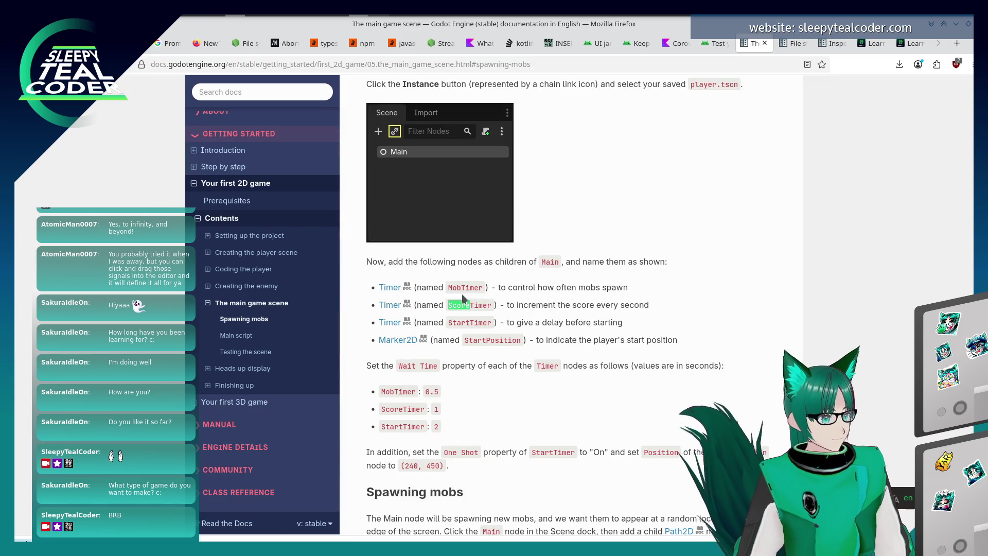
{"action": "scroll", "coordinate": [462, 295], "scroll_direction": "down", "scroll_amount": 10}
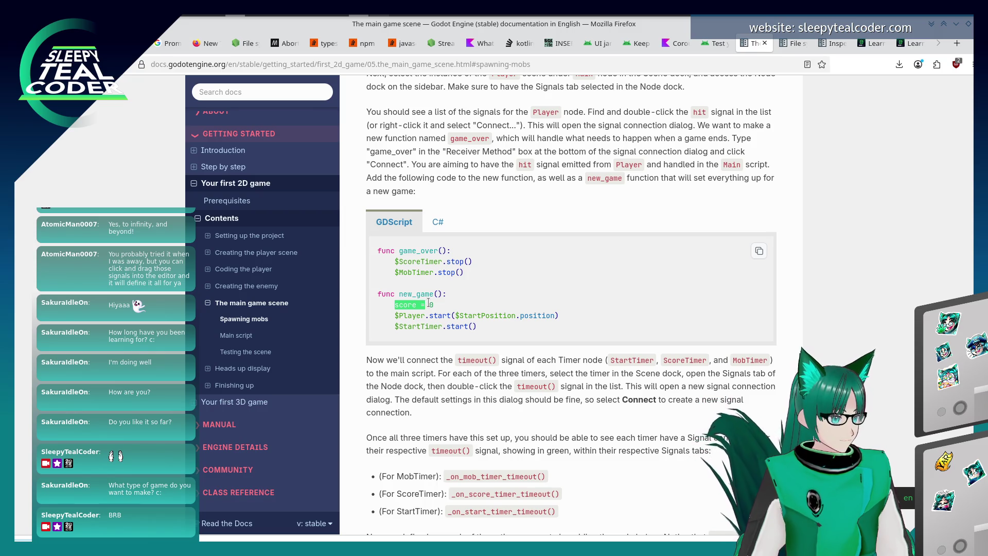
{"action": "key", "text": "alt+Tab"}
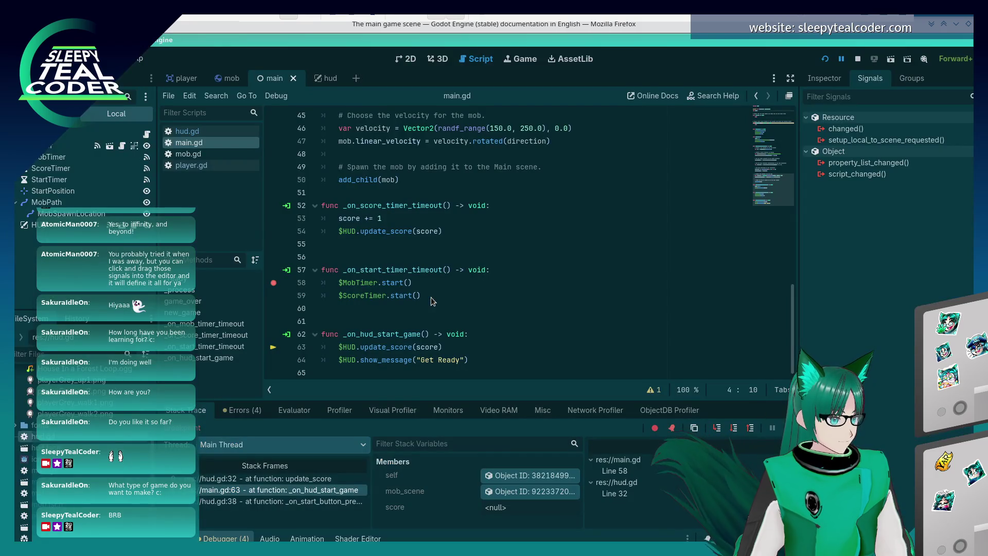
{"action": "left_click", "coordinate": [431, 297]}
- Search all project files for new_game and open its definition in main.gd
{"action": "scroll", "coordinate": [436, 297], "scroll_direction": "up", "scroll_amount": 5}
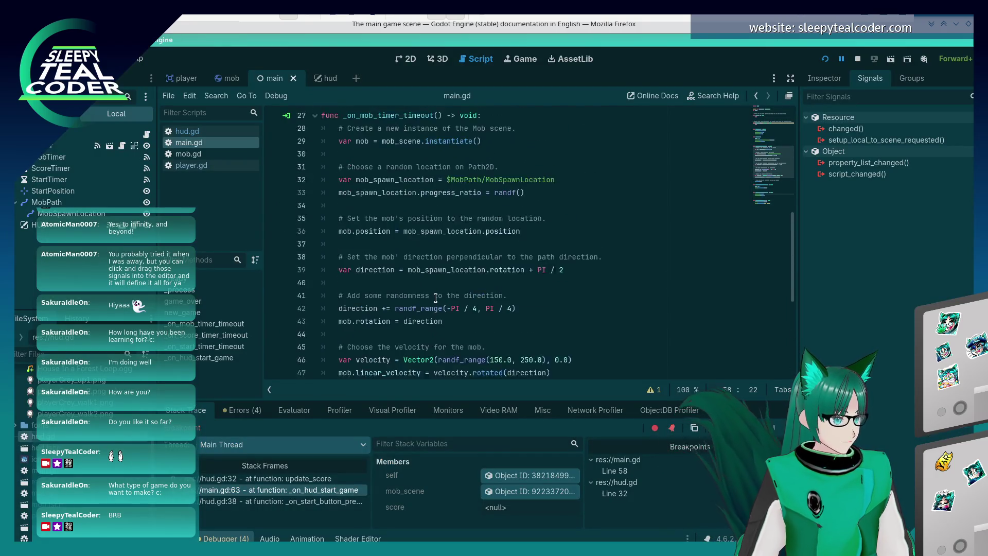
{"action": "scroll", "coordinate": [435, 297], "scroll_direction": "up", "scroll_amount": 2}
{"action": "key", "text": "ctrl+shift+f"}
{"action": "type", "text": "new"}
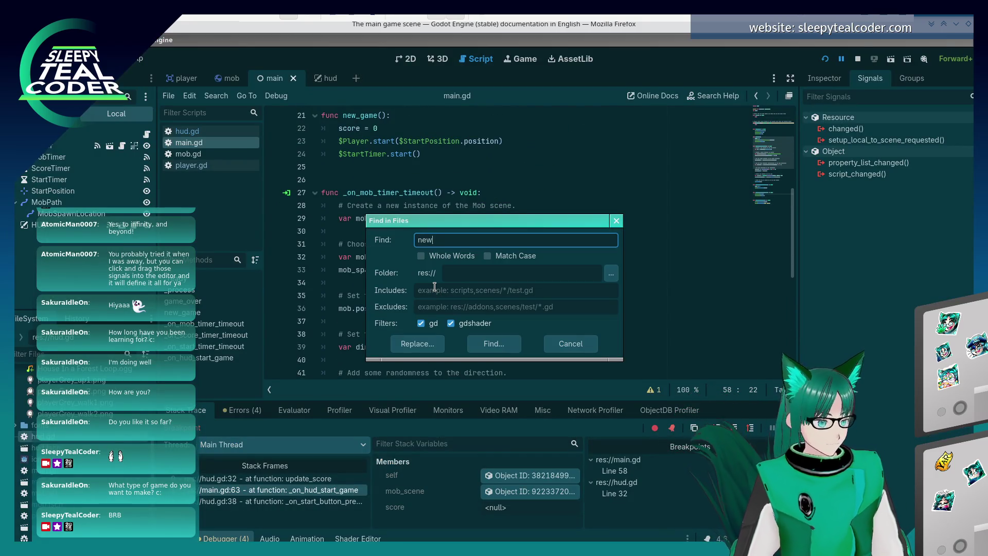
{"action": "type", "text": "_game"}
{"action": "key", "text": "Return"}
{"action": "left_click", "coordinate": [229, 467]}
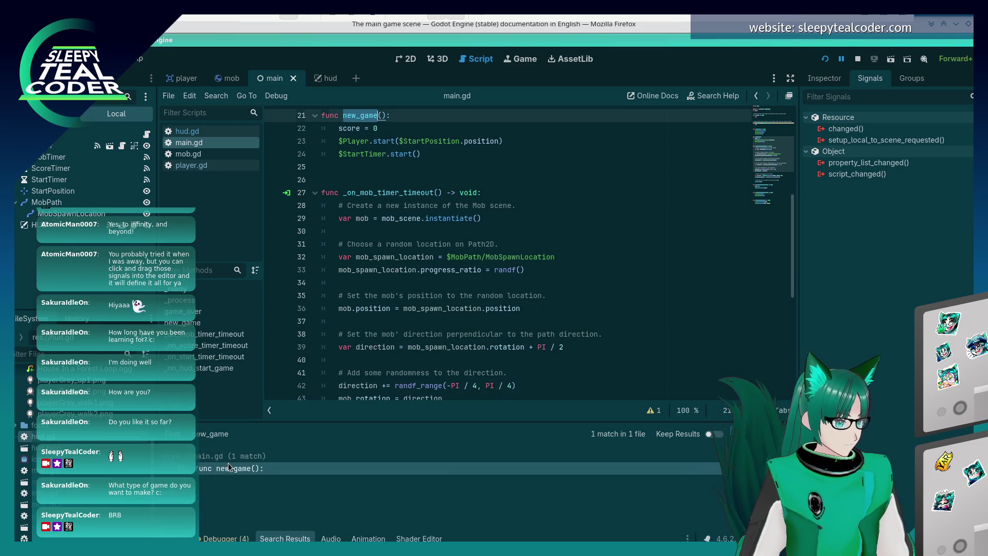
- Set a breakpoint on the score = 0 line (main.gd line 22) and rerun the game
{"action": "scroll", "coordinate": [439, 296], "scroll_direction": "up", "scroll_amount": 2}
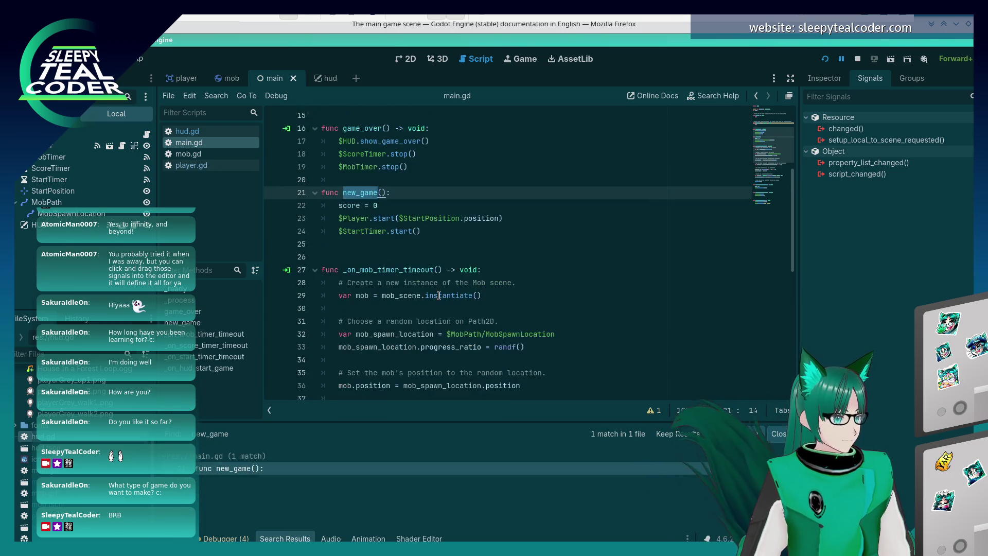
{"action": "scroll", "coordinate": [439, 296], "scroll_direction": "up", "scroll_amount": 2}
{"action": "left_click", "coordinate": [297, 284]}
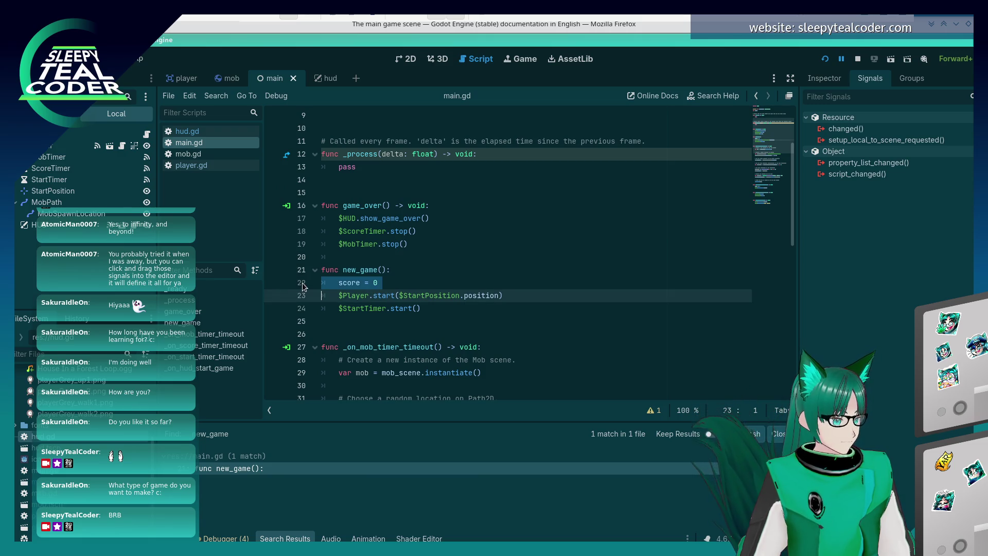
{"action": "left_click", "coordinate": [273, 282]}
{"action": "key", "text": "Up"}
{"action": "key", "text": "Up"}
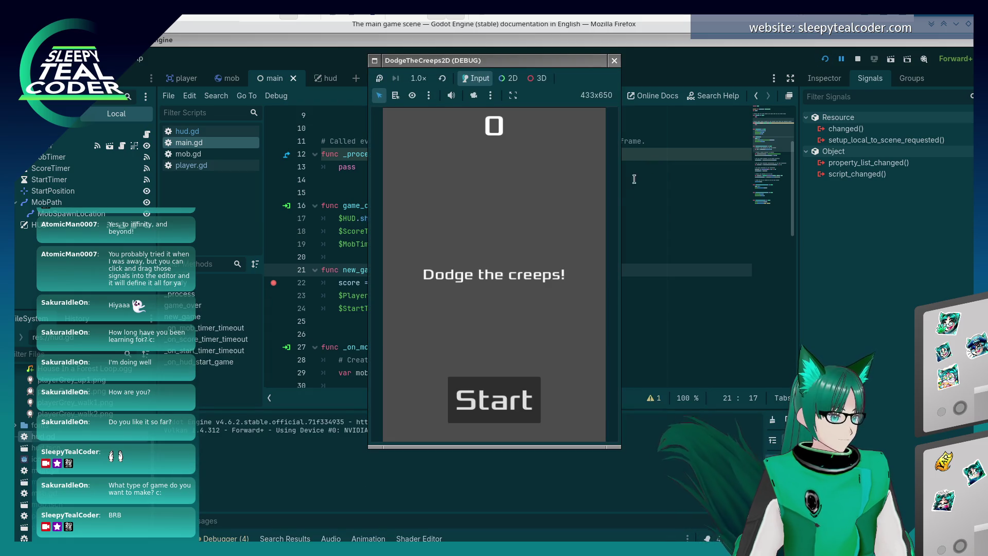
- Start a round, resume from the hud.gd line 32 breakpoint, and look over hud.gd
{"action": "left_click", "coordinate": [486, 408]}
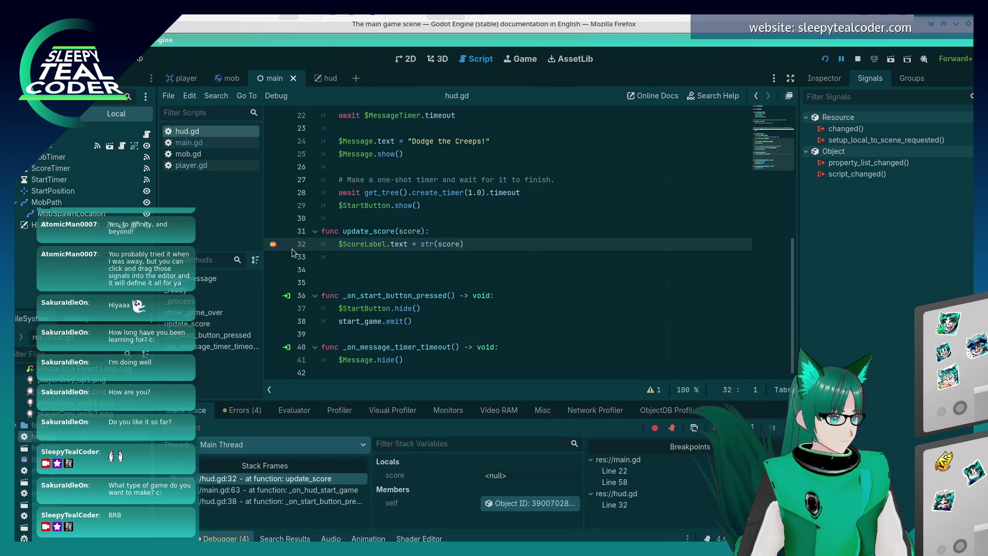
{"action": "key", "text": "F12"}
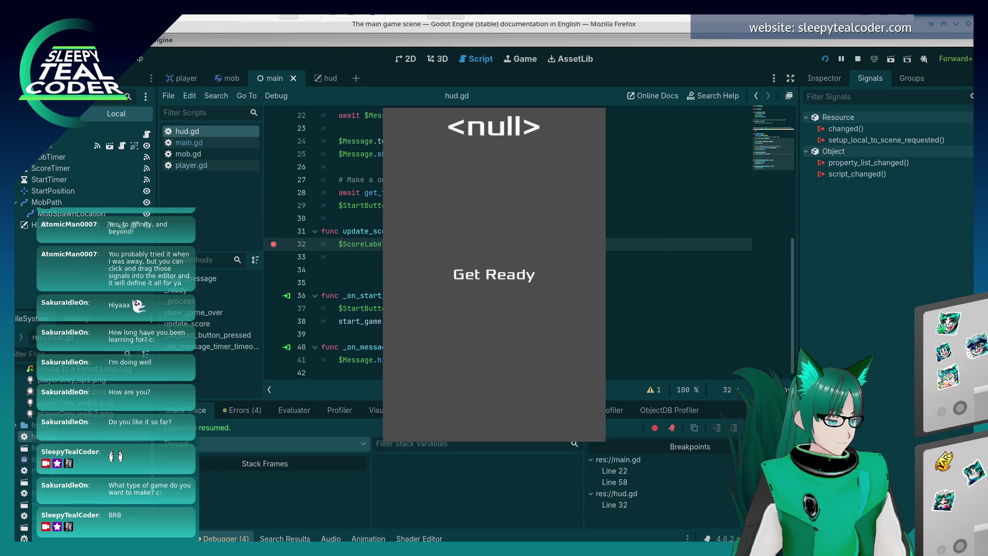
{"action": "left_click", "coordinate": [710, 276]}
{"action": "scroll", "coordinate": [439, 271], "scroll_direction": "up", "scroll_amount": 7}
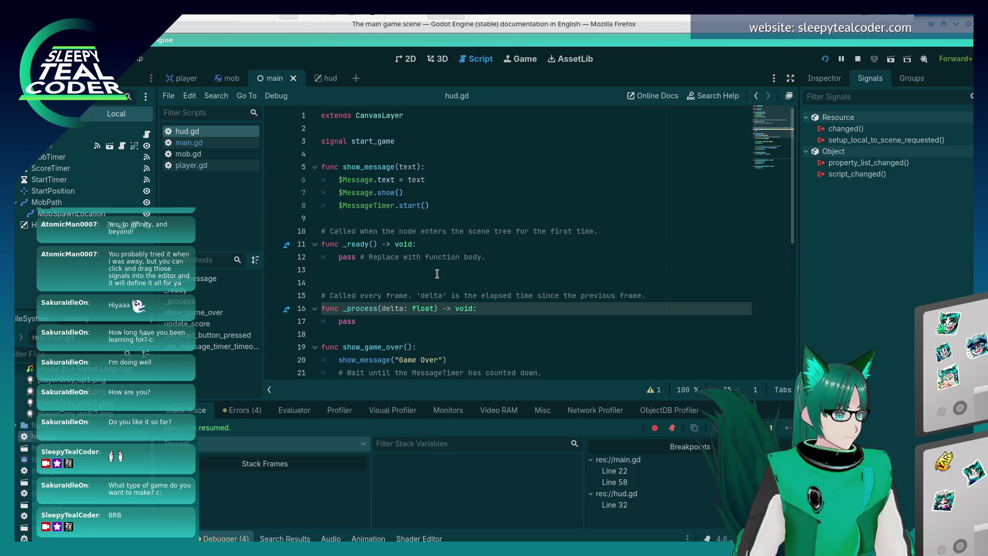
{"action": "key", "text": "Page_Down"}
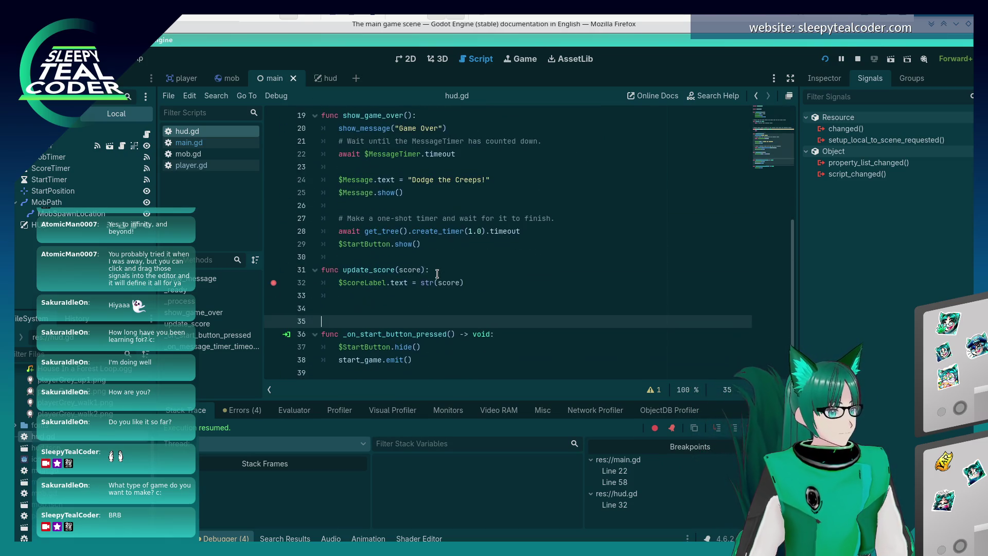
- Return to main.gd with the caret on new_game's score = 0 line
{"action": "scroll", "coordinate": [437, 273], "scroll_direction": "up", "scroll_amount": 6}
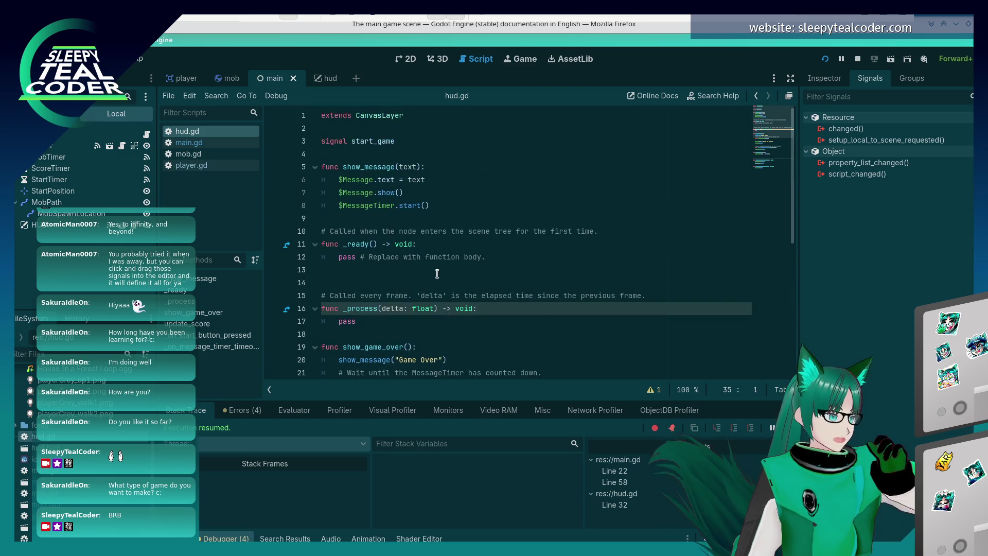
{"action": "scroll", "coordinate": [437, 274], "scroll_direction": "down", "scroll_amount": 6}
{"action": "left_click", "coordinate": [219, 146]}
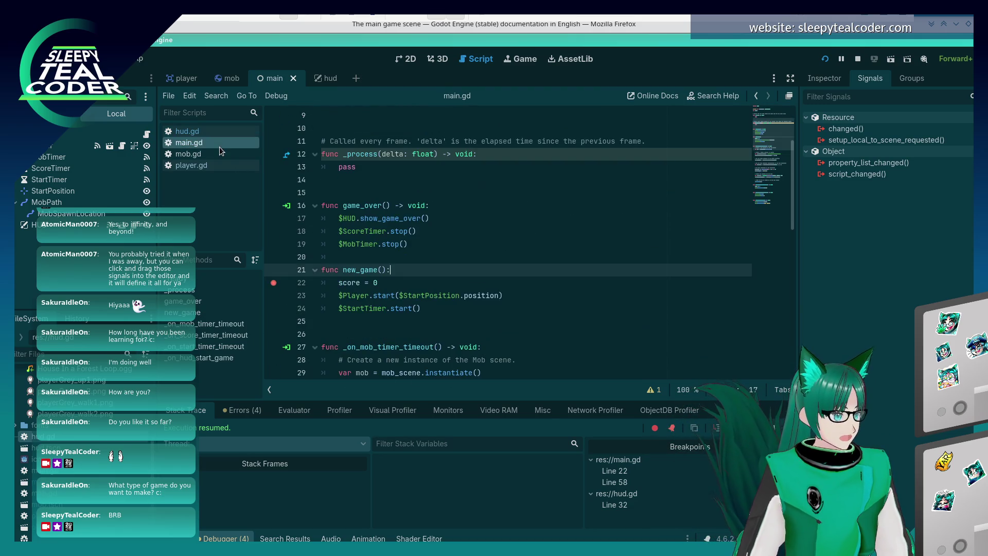
{"action": "left_click", "coordinate": [432, 287]}
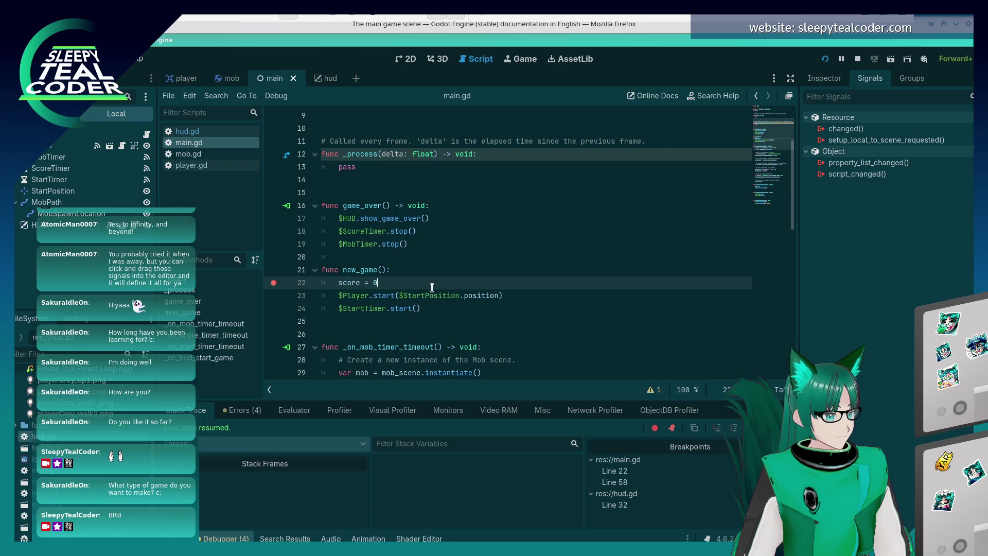
- Step through every new_game match on the main game scene docs page
{"action": "key", "text": "alt+Tab"}
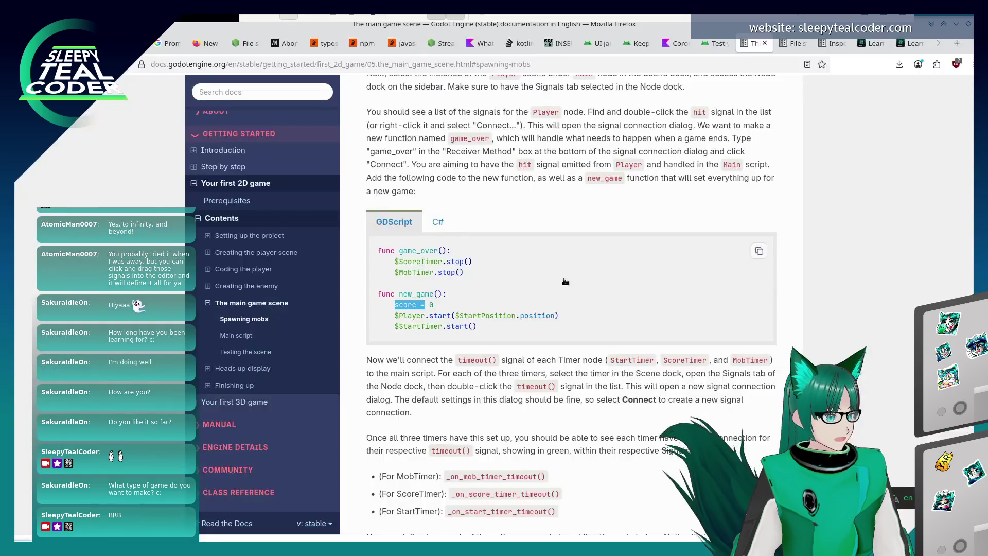
{"action": "left_click", "coordinate": [564, 276]}
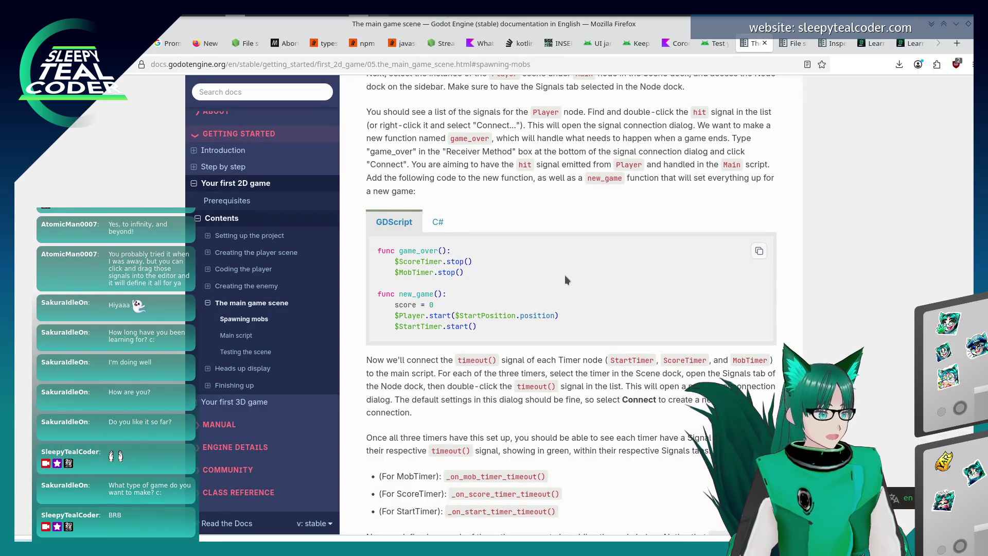
{"action": "key", "text": "shift+Right"}
{"action": "key", "text": "shift+Right"}
{"action": "key", "text": "shift+Right"}
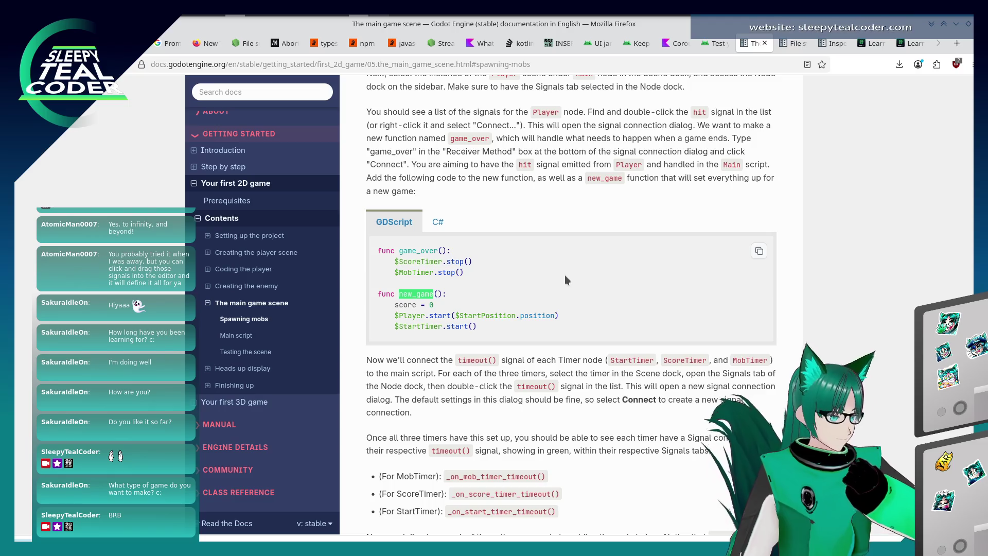
{"action": "key", "text": "Return"}
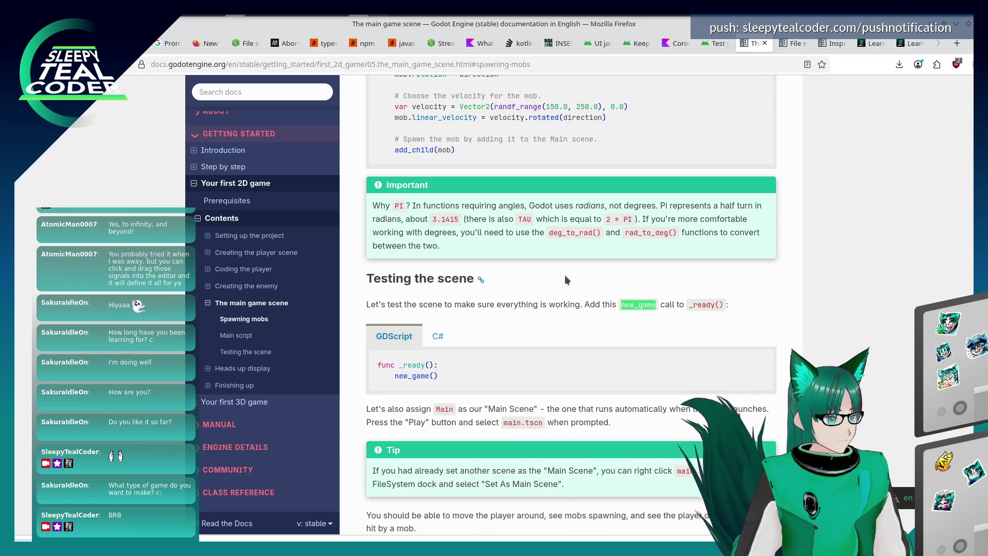
{"action": "key", "text": "Return"}
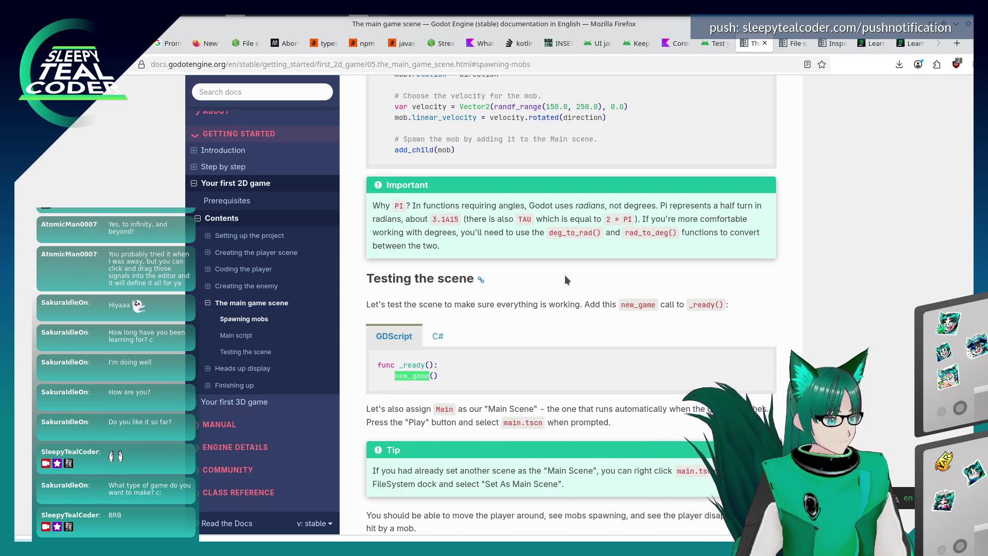
{"action": "key", "text": "Return"}
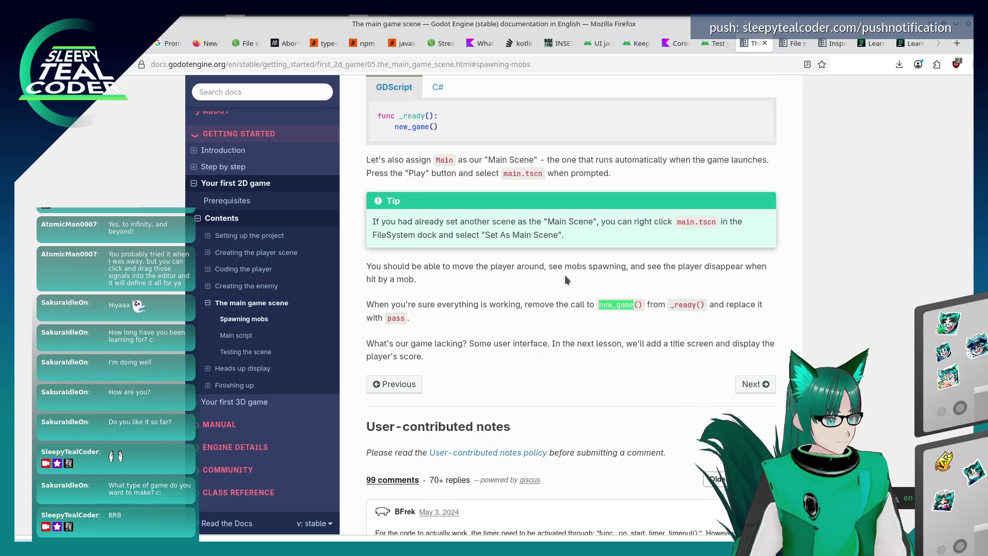
- Find new_game on the Heads up display page, then go back to Godot
{"action": "left_click", "coordinate": [261, 369]}
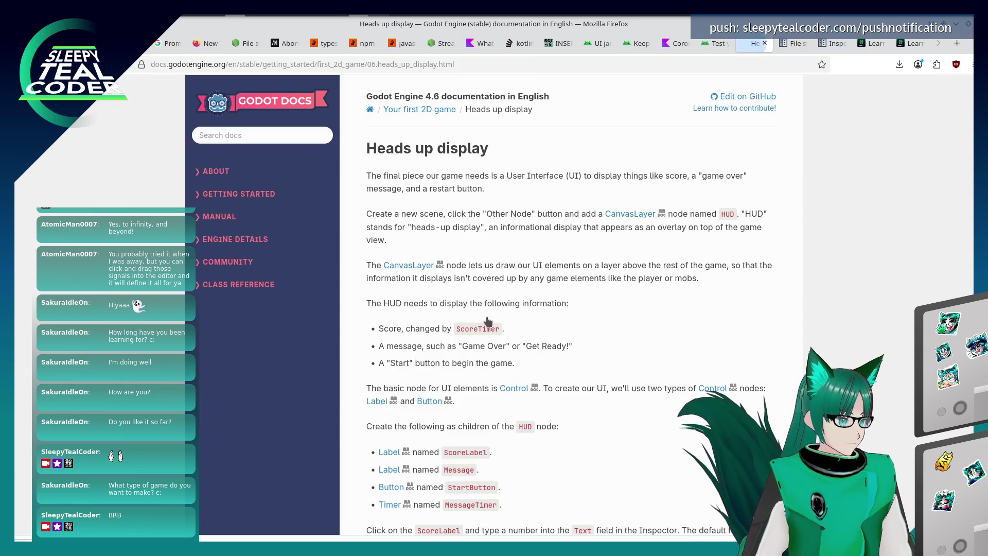
{"action": "key", "text": "Return"}
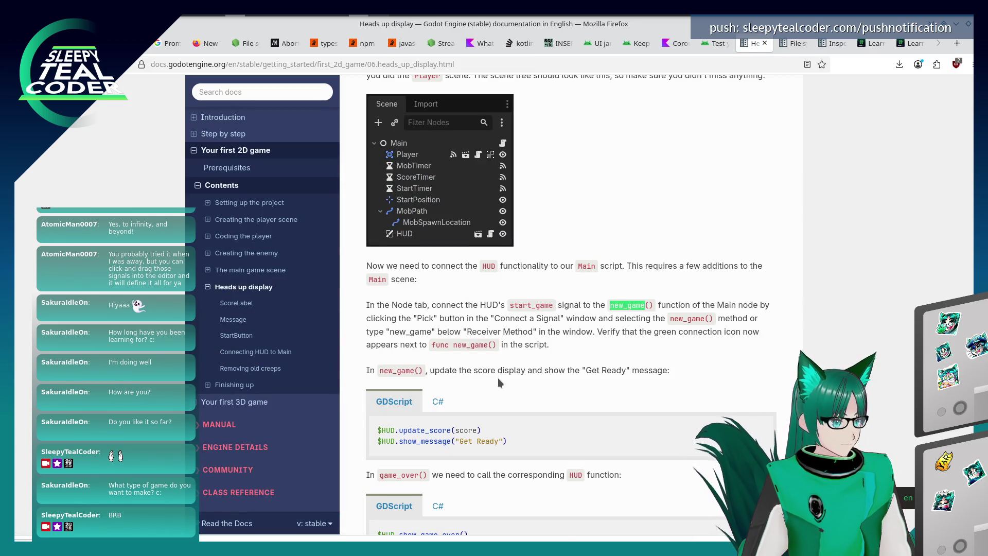
{"action": "scroll", "coordinate": [498, 380], "scroll_direction": "down", "scroll_amount": 3}
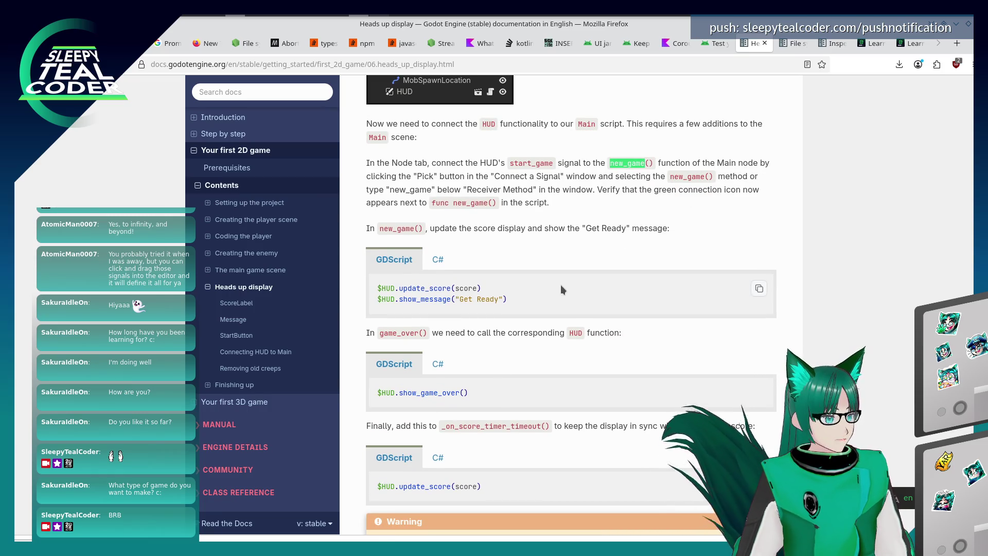
{"action": "key", "text": "alt+Tab"}
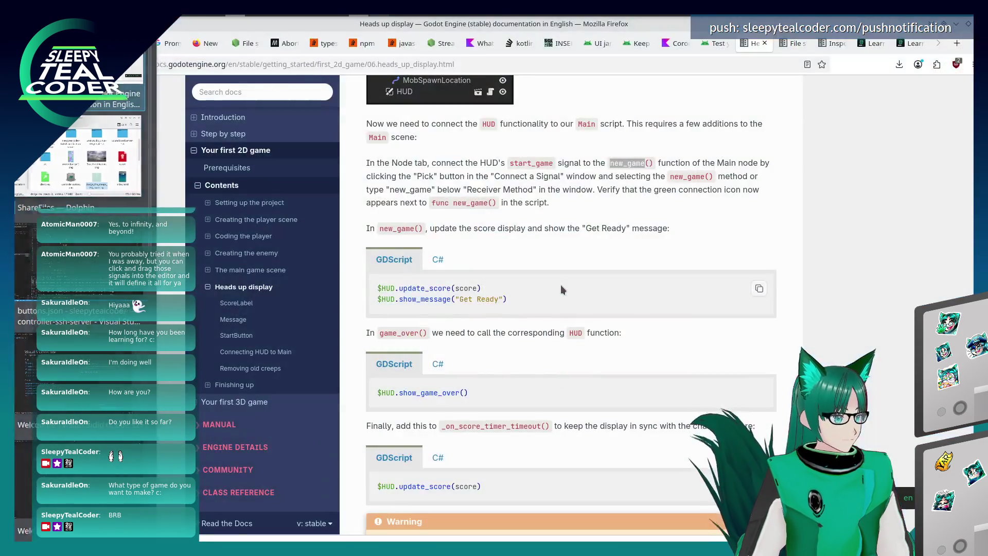
{"action": "key", "text": "alt+Tab"}
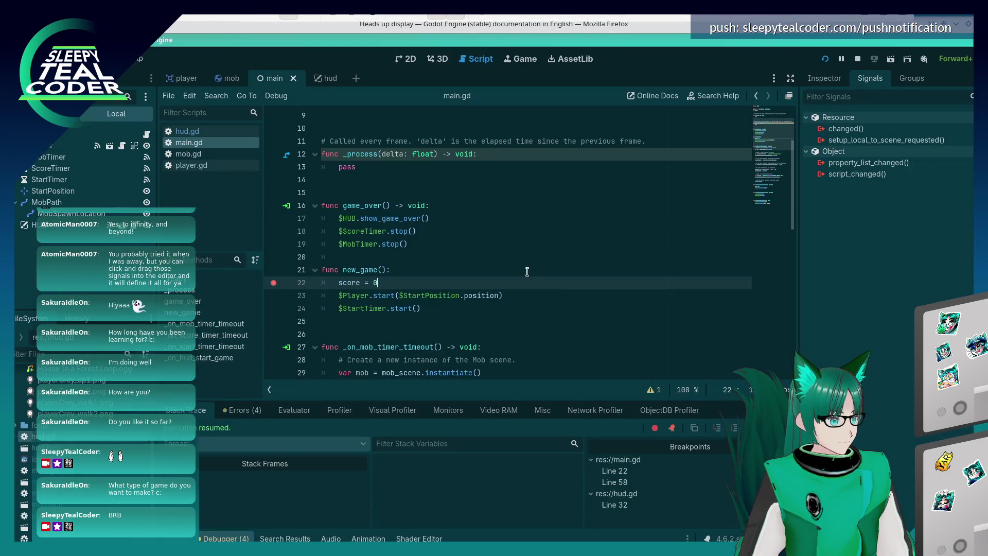
- Jump from the HUD's start_game signal connection to _on_hud_start_game in main.gd, then check the tutorial
{"action": "left_click", "coordinate": [524, 270]}
{"action": "scroll", "coordinate": [525, 270], "scroll_direction": "down", "scroll_amount": 6}
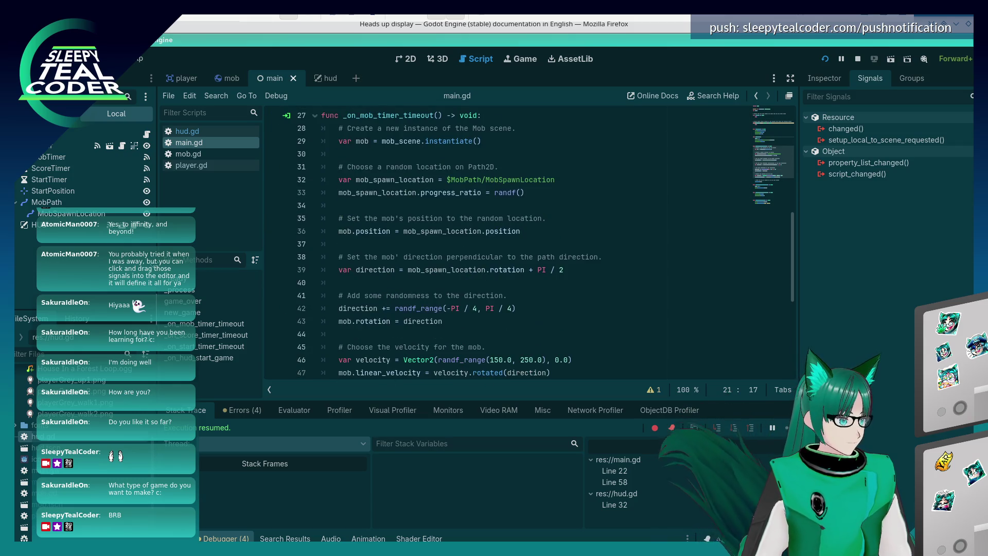
{"action": "left_click", "coordinate": [66, 228]}
{"action": "double_click", "coordinate": [838, 143]}
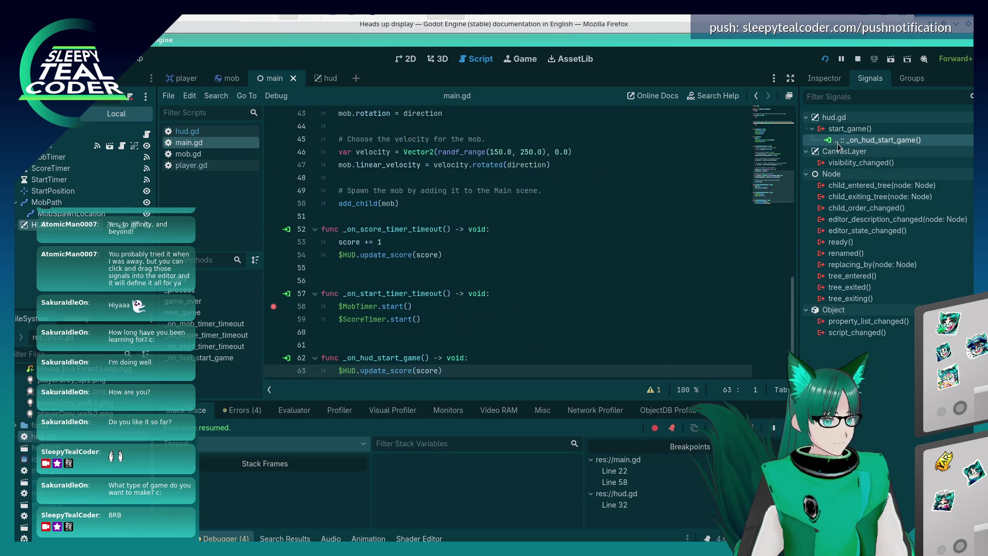
{"action": "scroll", "coordinate": [523, 344], "scroll_direction": "down", "scroll_amount": 1}
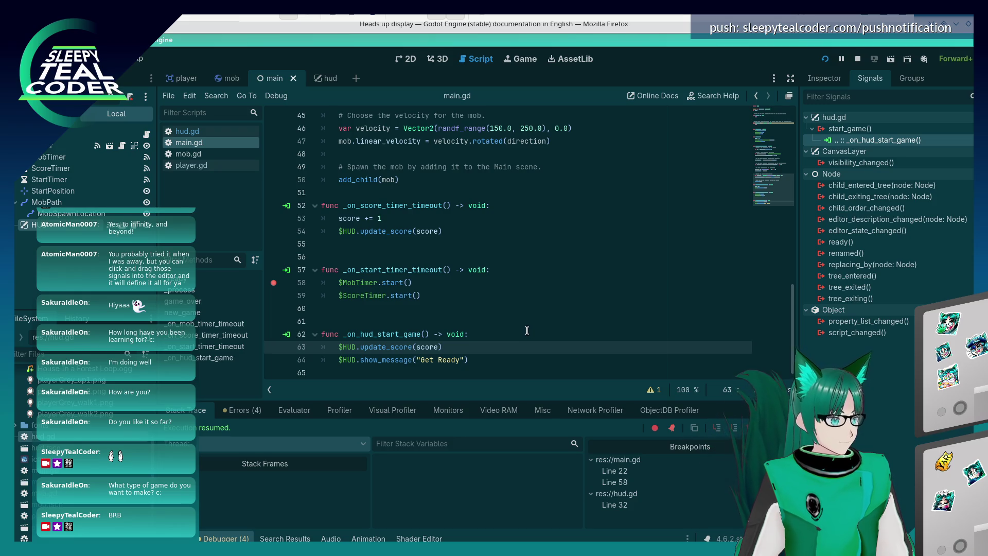
{"action": "key", "text": "alt+Tab"}
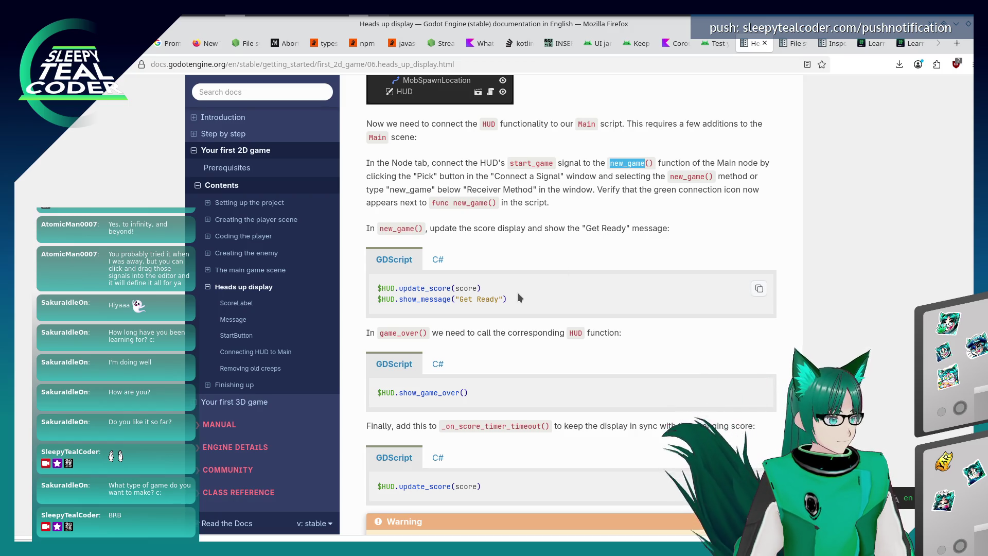
- Cycle windows back to the Godot editor, placing the caret on the _on_hud_start_game header
{"action": "key", "text": "alt+Tab"}
{"action": "key", "text": "alt+Tab"}
{"action": "key", "text": "Tab"}
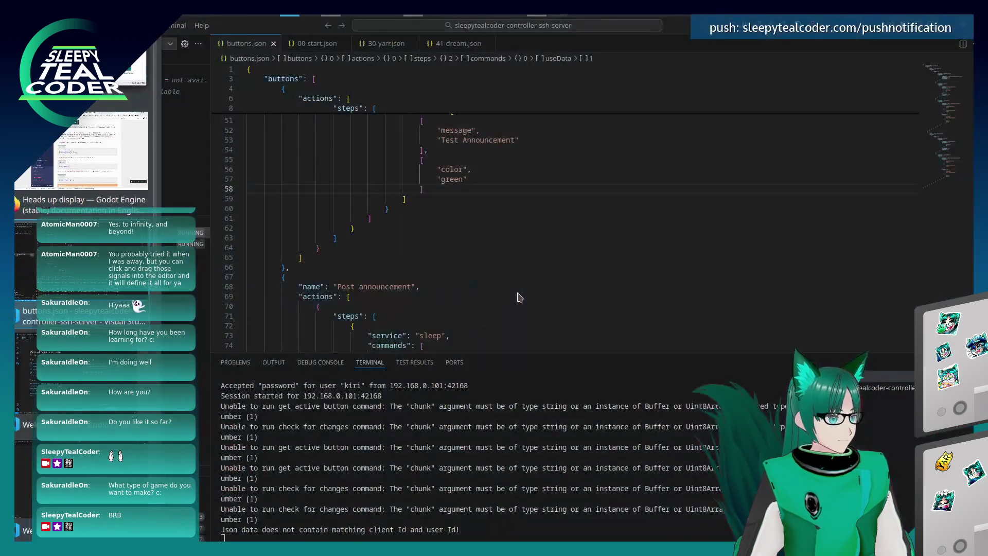
{"action": "key", "text": "alt+Tab"}
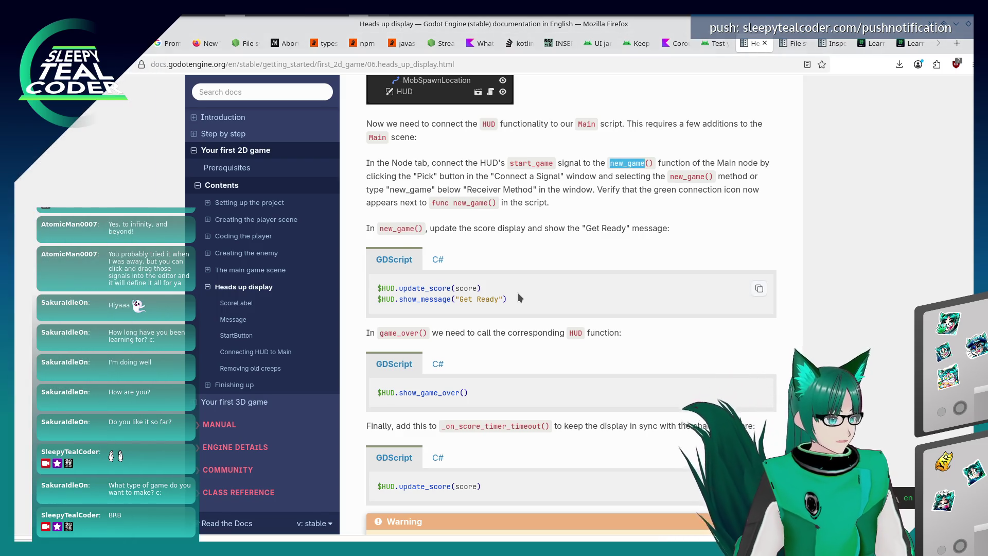
{"action": "key", "text": "alt+Tab"}
{"action": "key", "text": "Tab"}
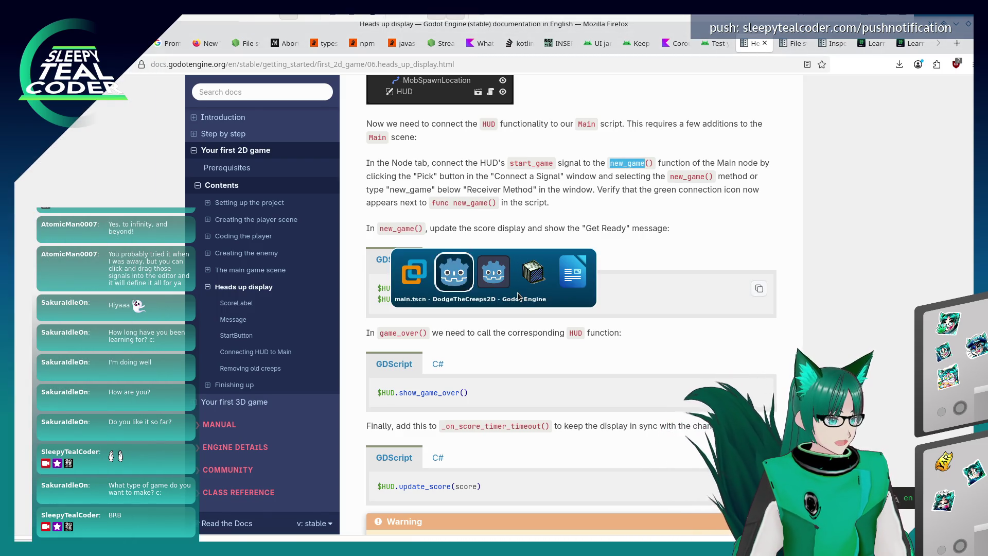
{"action": "left_click", "coordinate": [454, 276]}
{"action": "left_click", "coordinate": [473, 358]}
- Make _on_hud_start_game call new_game() and cut its two $HUD lines
{"action": "left_click", "coordinate": [486, 336]}
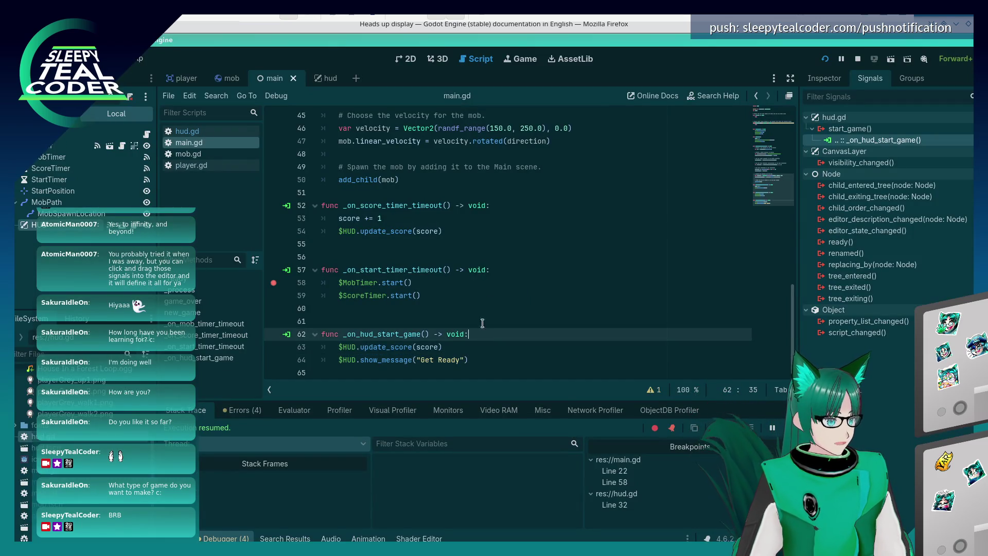
{"action": "key", "text": "Return"}
{"action": "type", "text": "new_game"}
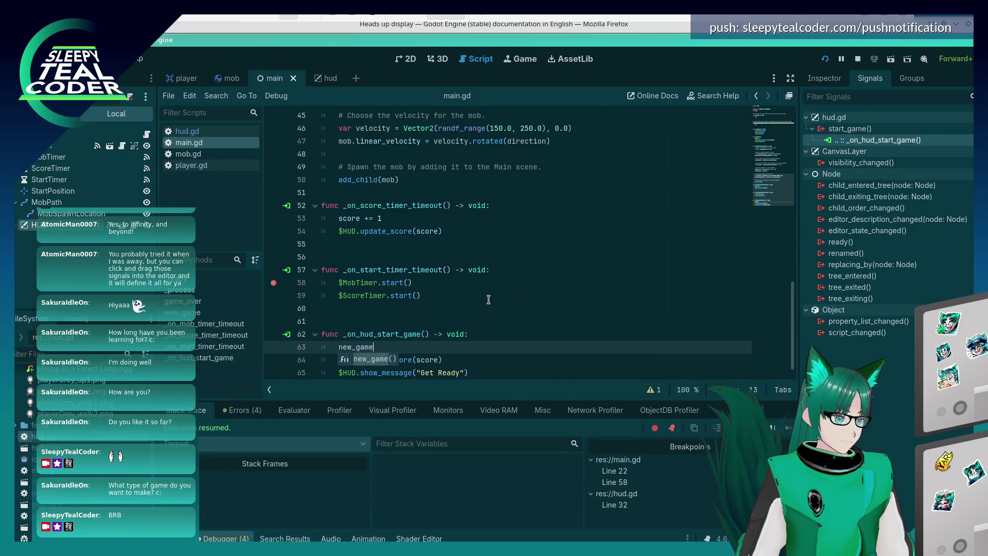
{"action": "key", "text": "Return"}
{"action": "key", "text": "Down"}
{"action": "key", "text": "Down"}
{"action": "key", "text": "End"}
{"action": "key", "text": "shift+Home"}
{"action": "key", "text": "shift+Home"}
{"action": "key", "text": "ctrl+x"}
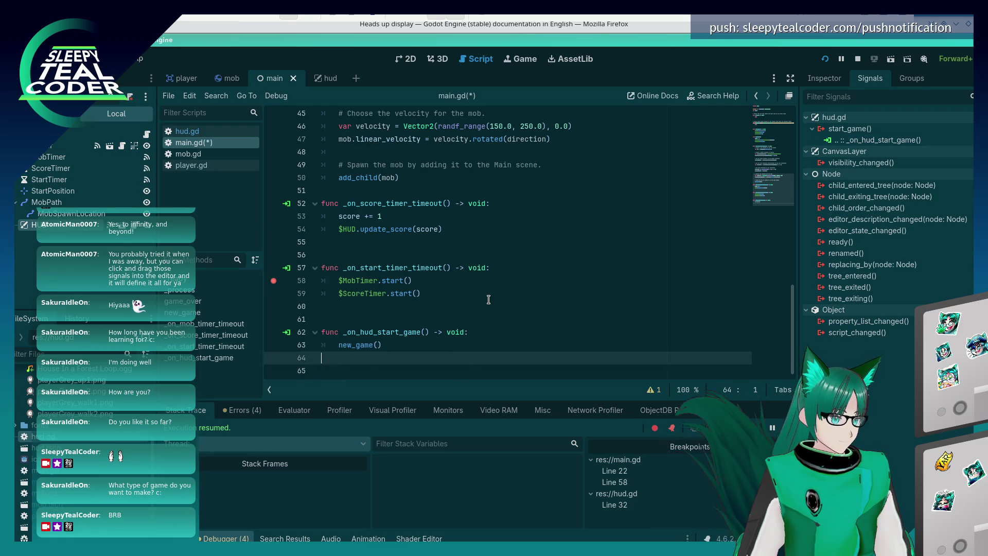
{"action": "key", "text": "BackSpace"}
- Paste the $HUD.update_score and show_message lines after score = 0 in new_game, fix indentation, and save
{"action": "key", "text": "ctrl+Home"}
{"action": "scroll", "coordinate": [455, 223], "scroll_direction": "down", "scroll_amount": 2}
{"action": "scroll", "coordinate": [454, 224], "scroll_direction": "down", "scroll_amount": 3}
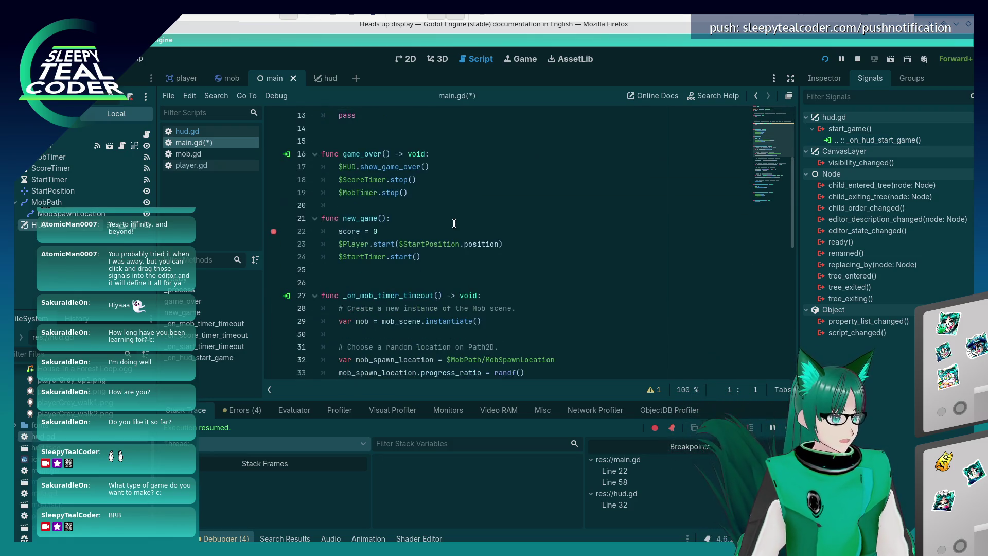
{"action": "left_click", "coordinate": [451, 259]}
{"action": "key", "text": "Up"}
{"action": "key", "text": "Up"}
{"action": "key", "text": "Return"}
{"action": "key", "text": "ctrl+v"}
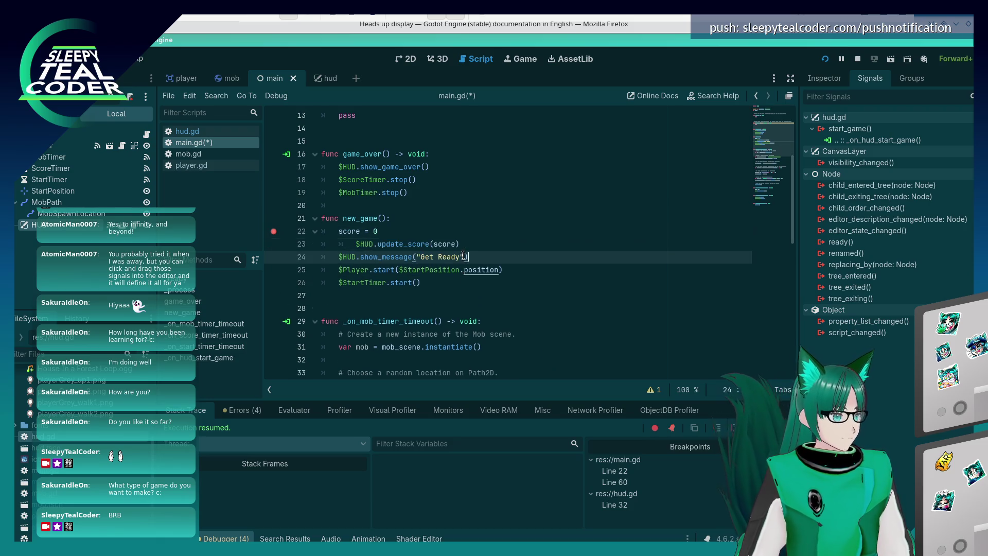
{"action": "key", "text": "Up"}
{"action": "key", "text": "Delete"}
{"action": "key", "text": "Right"}
{"action": "key", "text": "Delete"}
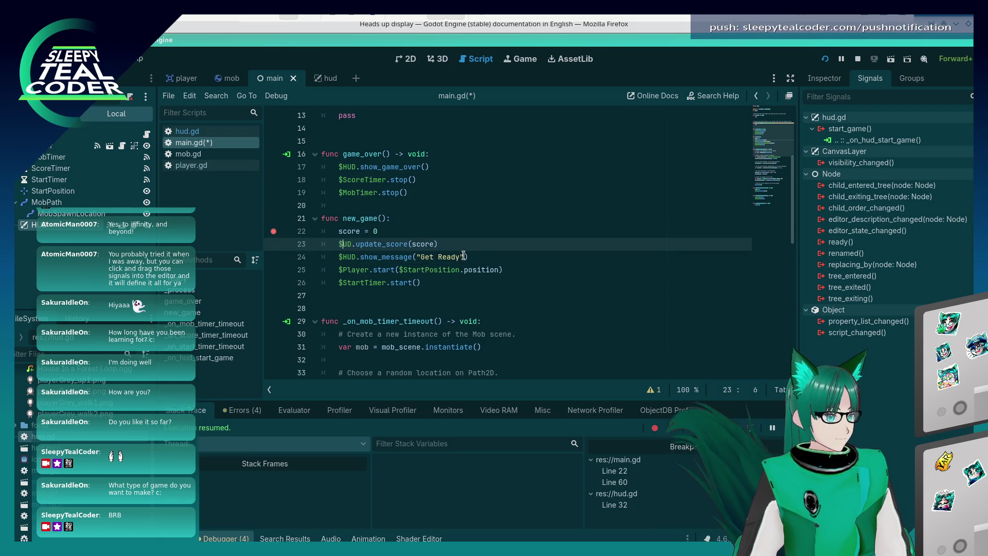
{"action": "type", "text": "H"}
{"action": "key", "text": "ctrl+s"}
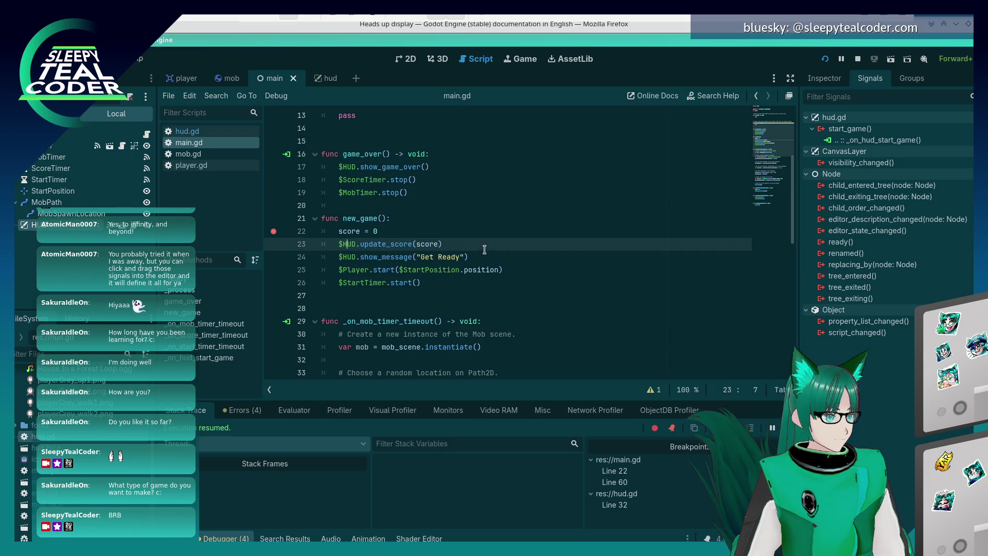
{"action": "left_click", "coordinate": [541, 227]}
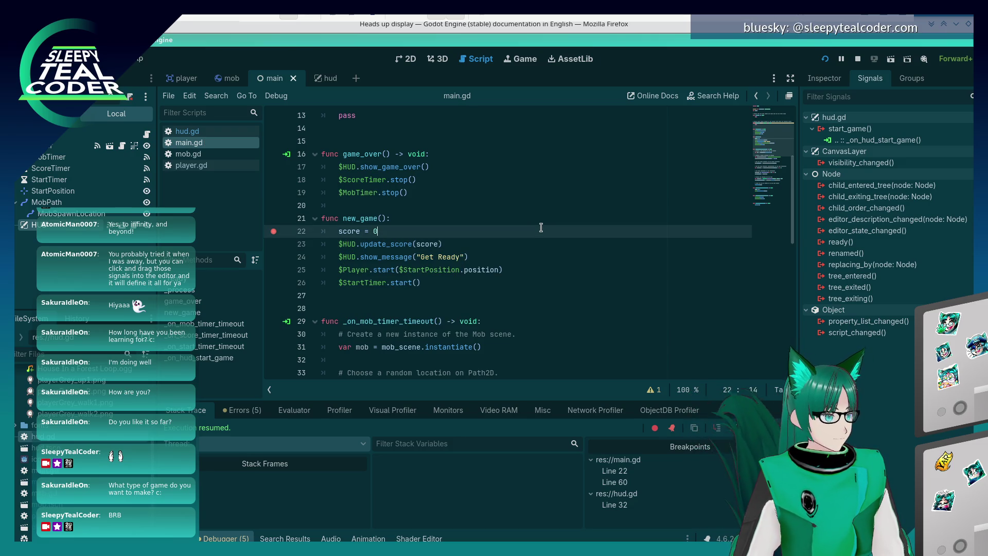
- Run the game in debug, start a round, and remove the main.gd line 60 and hud.gd line 32 breakpoints
{"action": "left_click", "coordinate": [826, 57]}
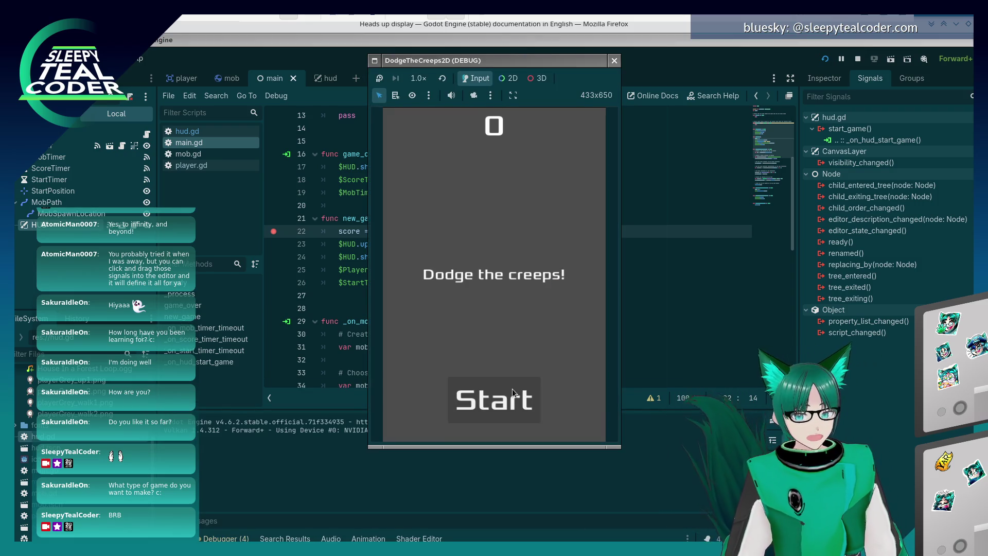
{"action": "left_click", "coordinate": [511, 388]}
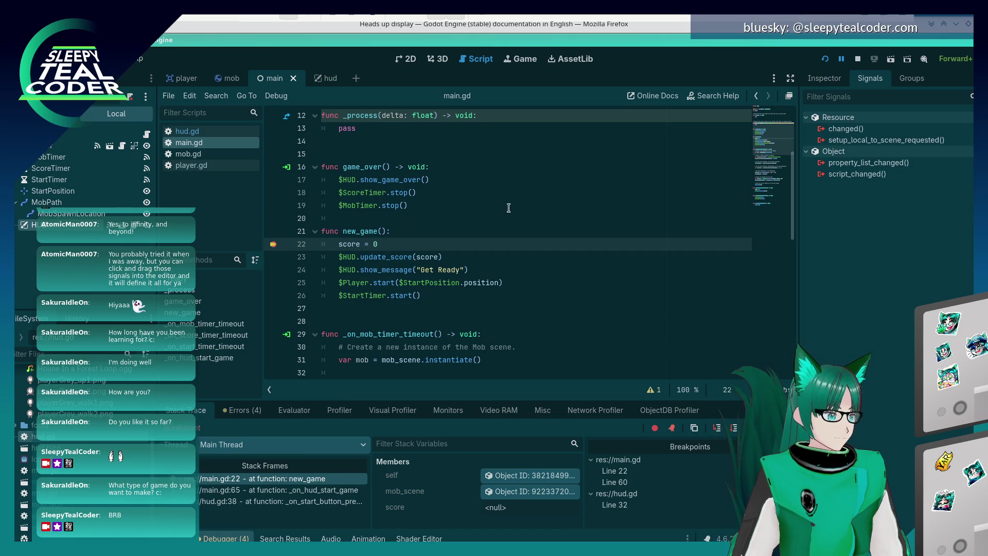
{"action": "key", "text": "F12"}
{"action": "key", "text": "F12"}
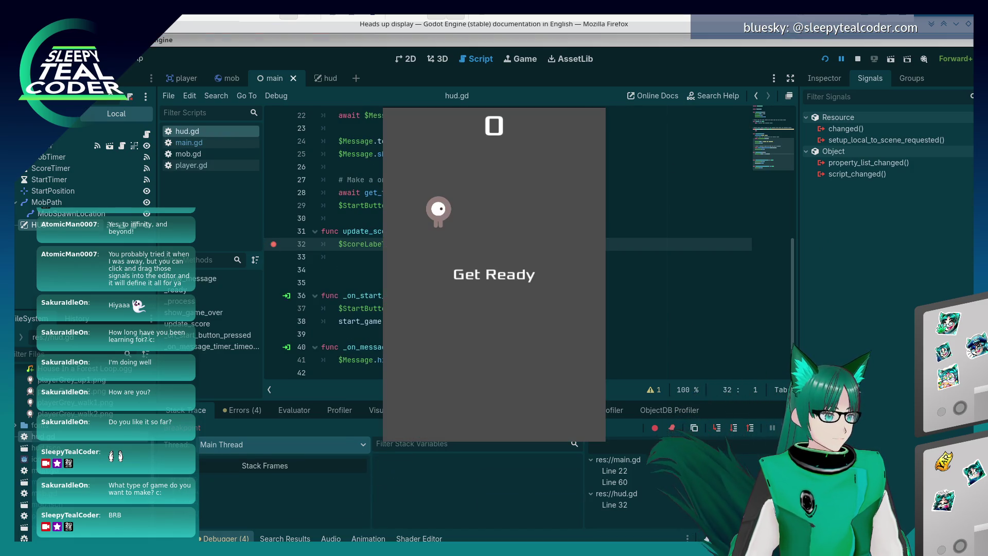
{"action": "key", "text": "F12"}
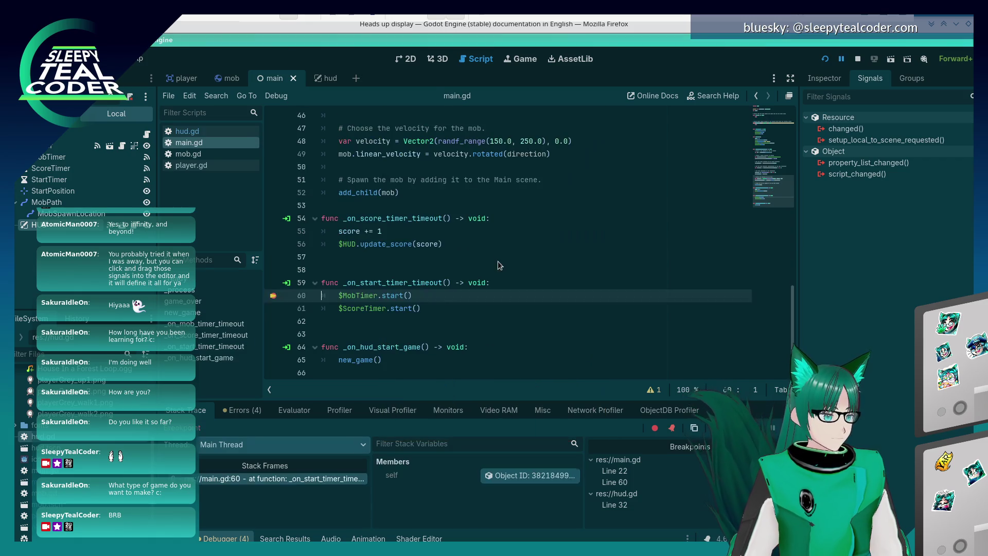
{"action": "left_click", "coordinate": [273, 296]}
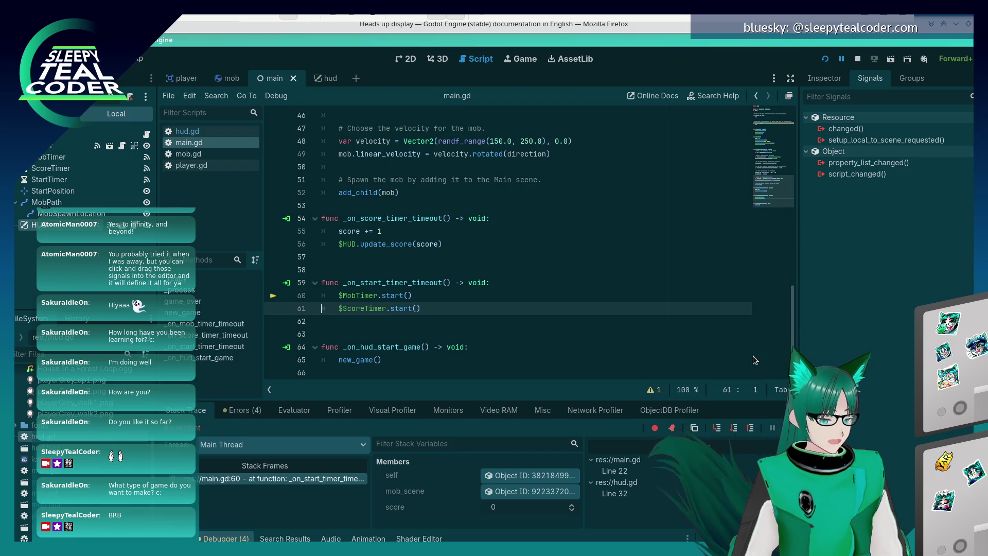
{"action": "key", "text": "F12"}
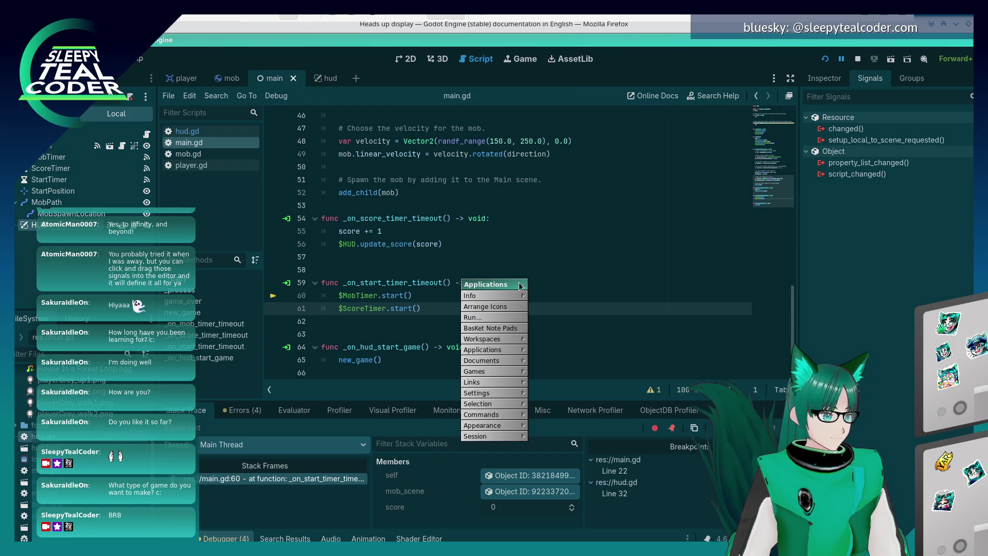
{"action": "left_click", "coordinate": [523, 285]}
{"action": "left_click", "coordinate": [790, 428]}
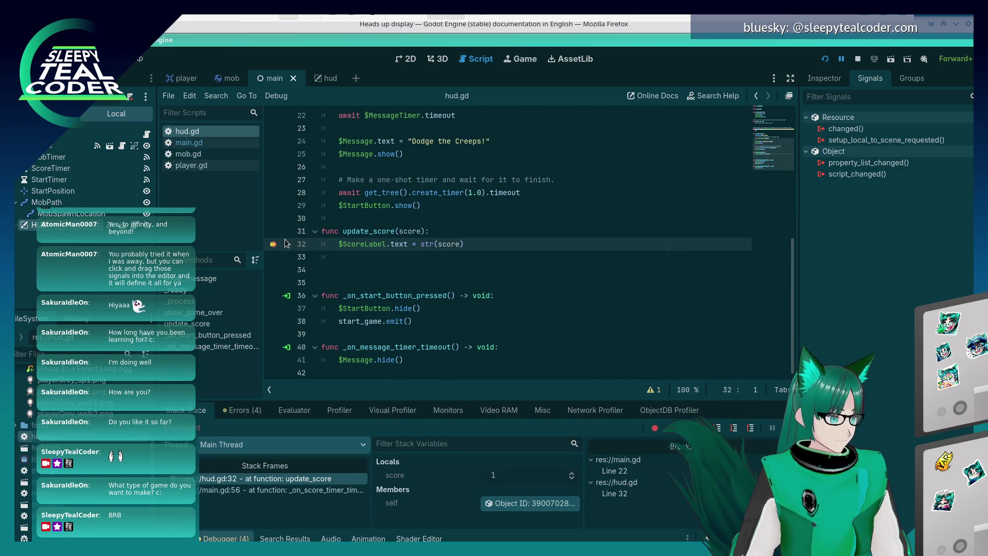
{"action": "left_click", "coordinate": [273, 244]}
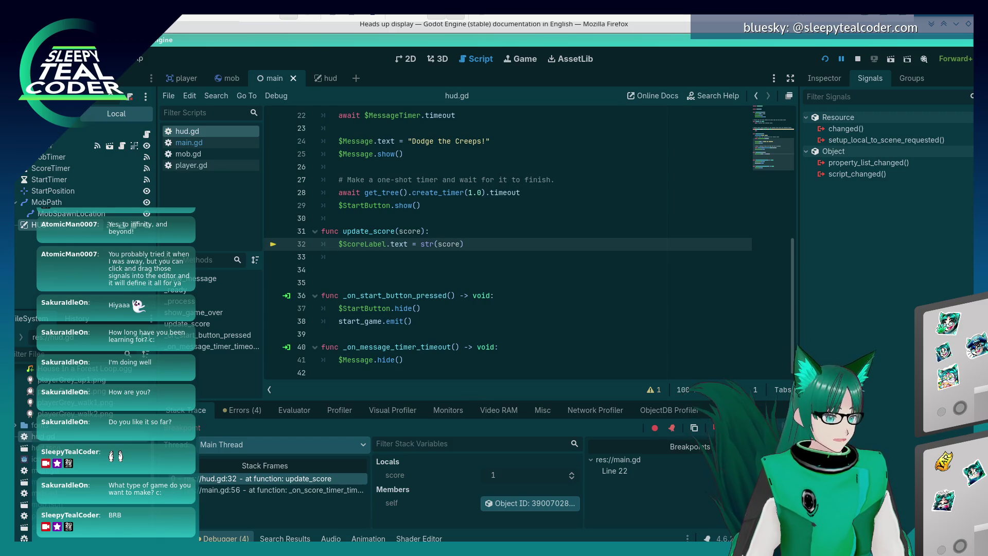
{"action": "key", "text": "F12"}
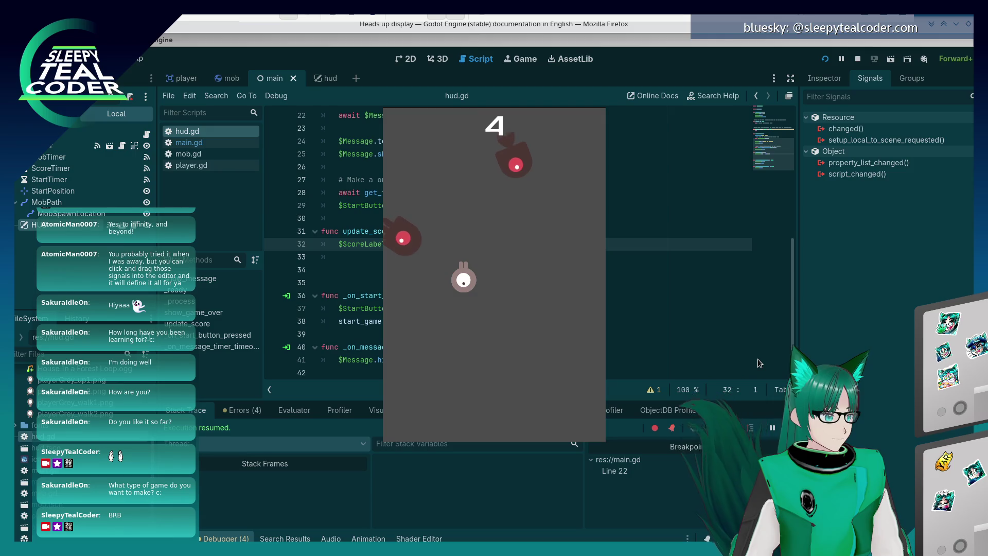
- Dodge the creeps with the arrow keys until Game Over at a score of 11
{"action": "key", "text": "Down"}
{"action": "key", "text": "Left"}
{"action": "key", "text": "Up"}
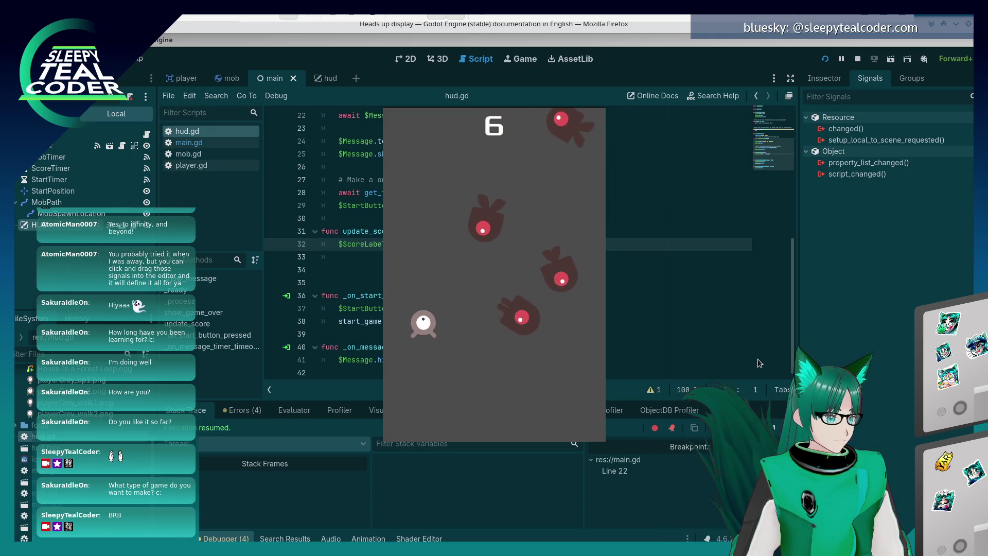
{"action": "key", "text": "Right"}
{"action": "key", "text": "Down"}
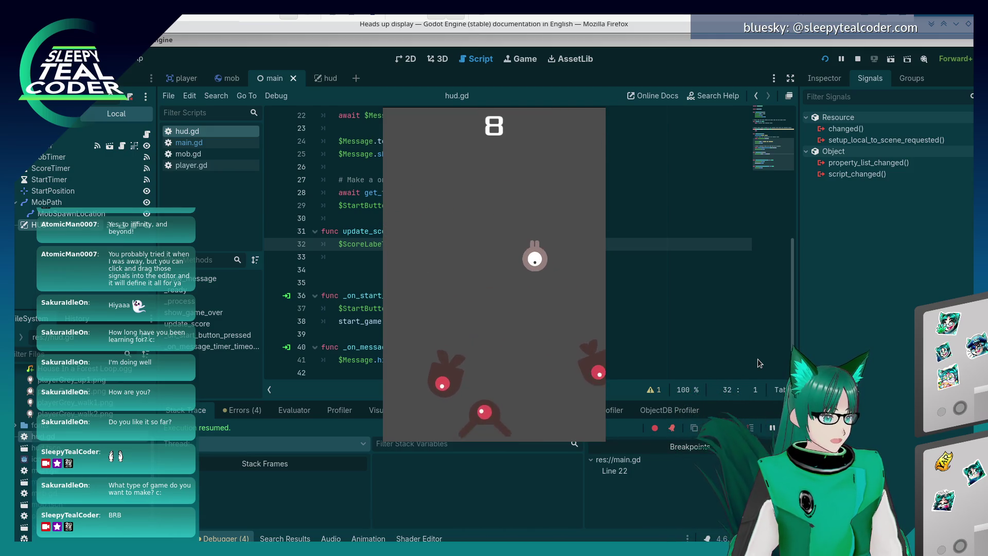
{"action": "key", "text": "Left"}
{"action": "key", "text": "Right"}
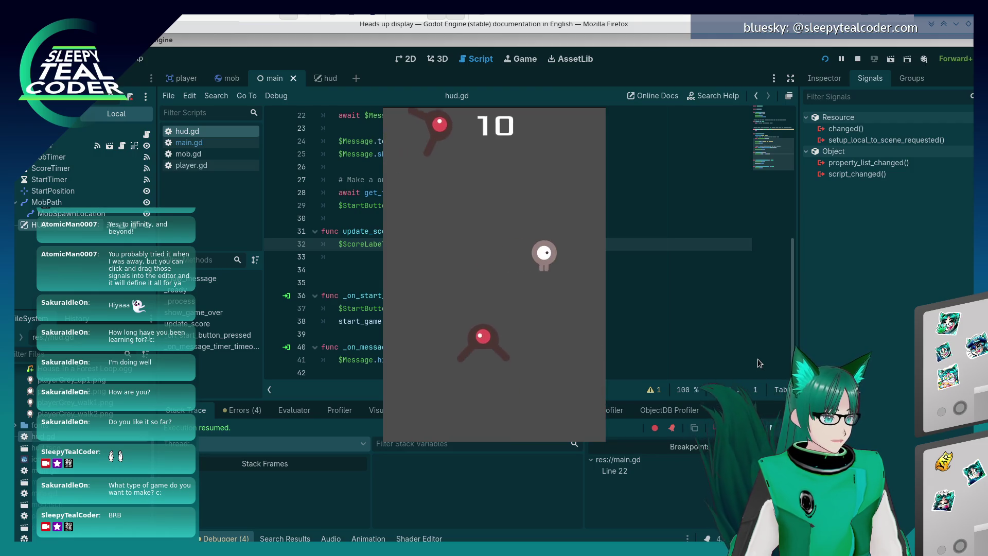
{"action": "key", "text": "Down"}
{"action": "key", "text": "Down"}
{"action": "key", "text": "Left"}
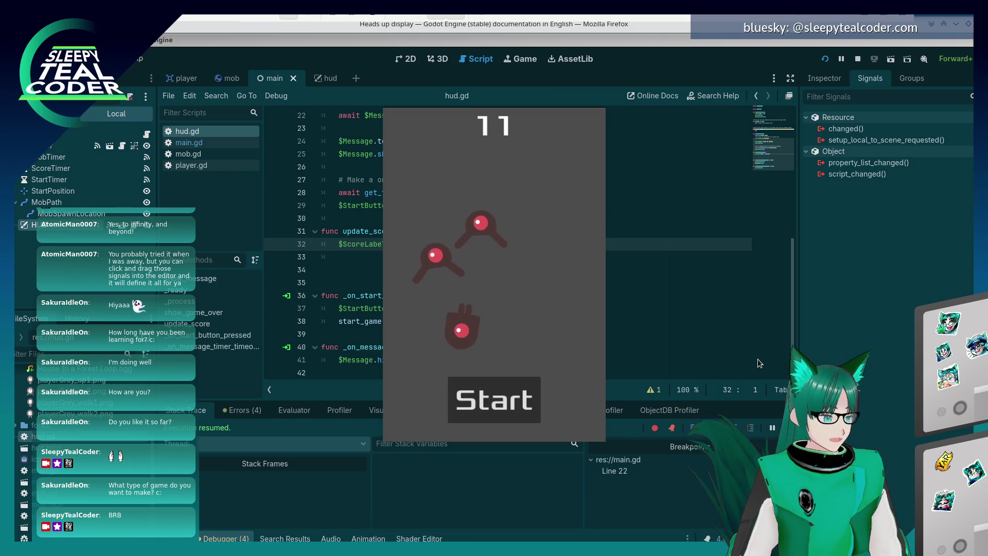
- Start another round, resume past the breakpoint, and begin steering the player around the mobs
{"action": "left_click", "coordinate": [530, 391]}
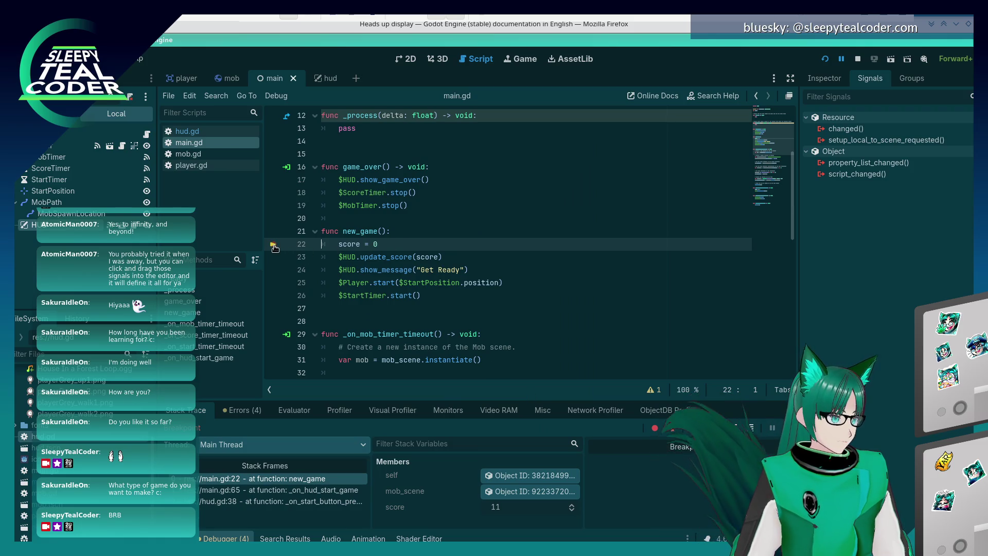
{"action": "key", "text": "F12"}
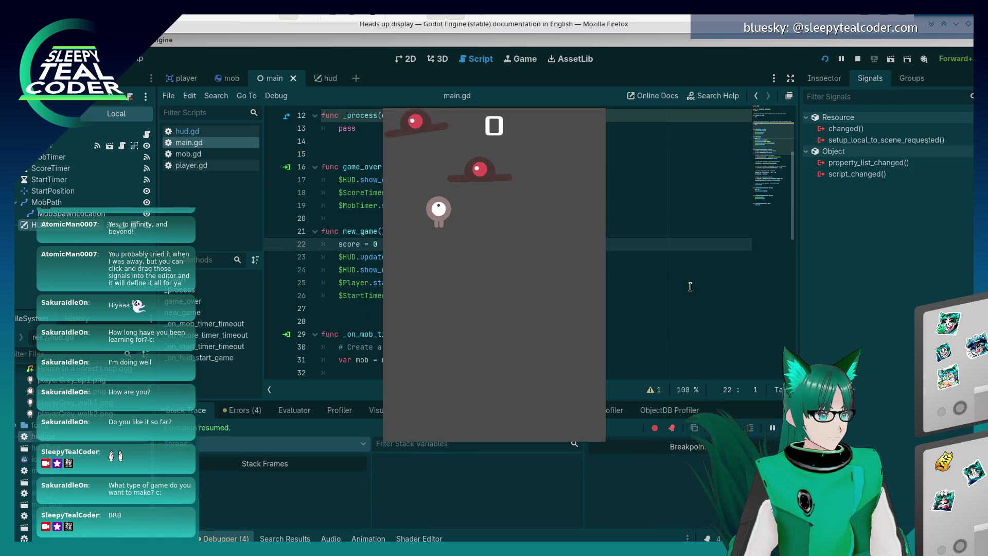
{"action": "key", "text": "Left"}
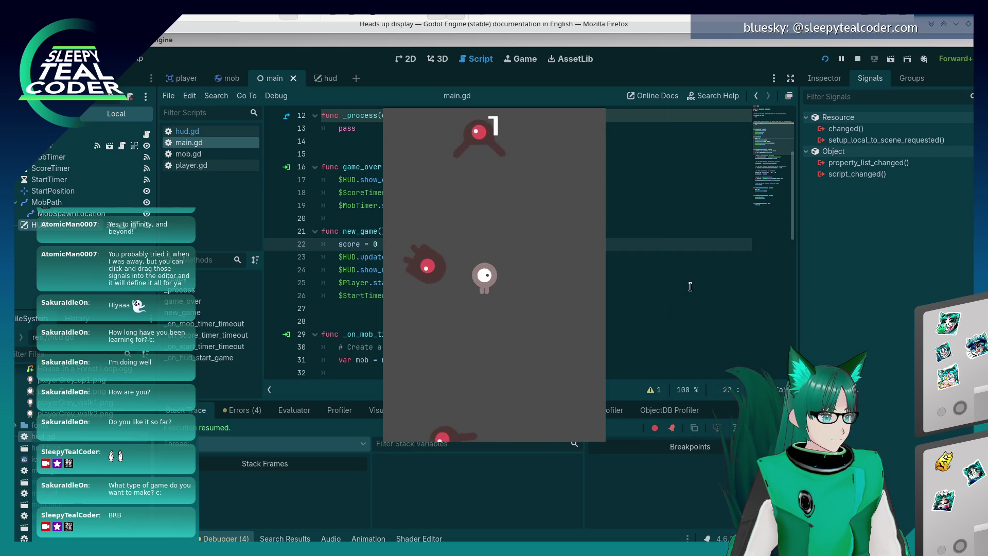
{"action": "key", "text": "Up"}
{"action": "key", "text": "Left"}
{"action": "key", "text": "Down"}
{"action": "key", "text": "Right"}
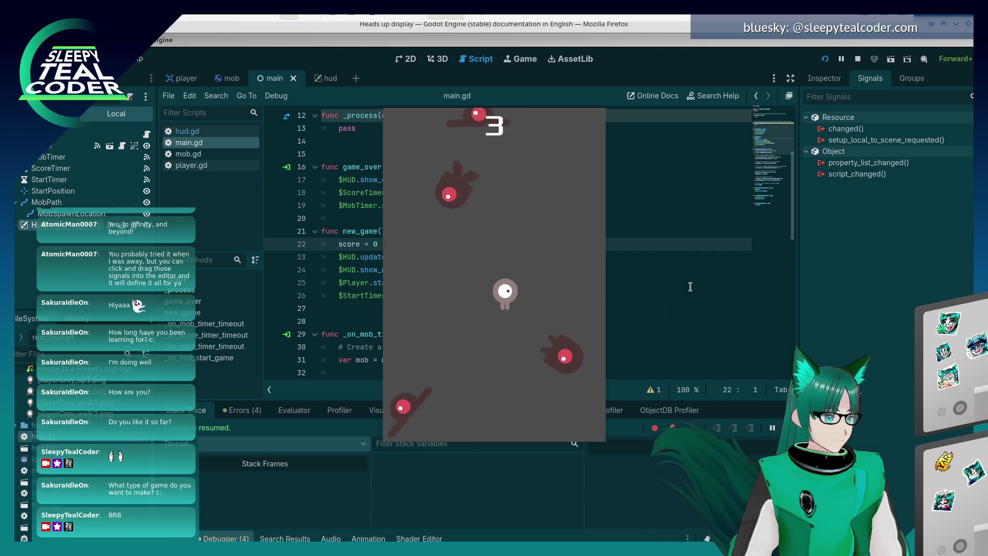
{"action": "key", "text": "Down"}
{"action": "key", "text": "Up"}
{"action": "key", "text": "Right"}
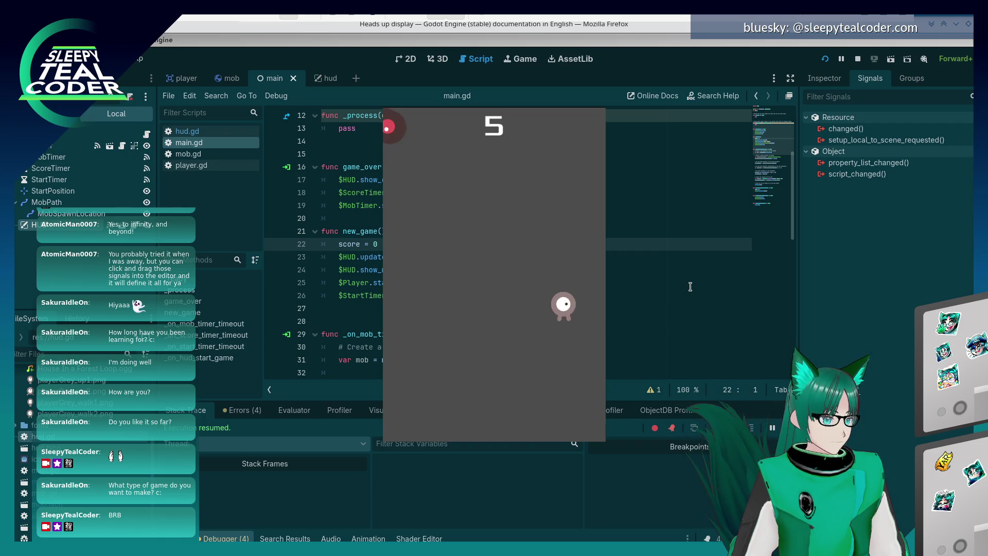
{"action": "key", "text": "Left"}
{"action": "key", "text": "Down"}
{"action": "key", "text": "Left"}
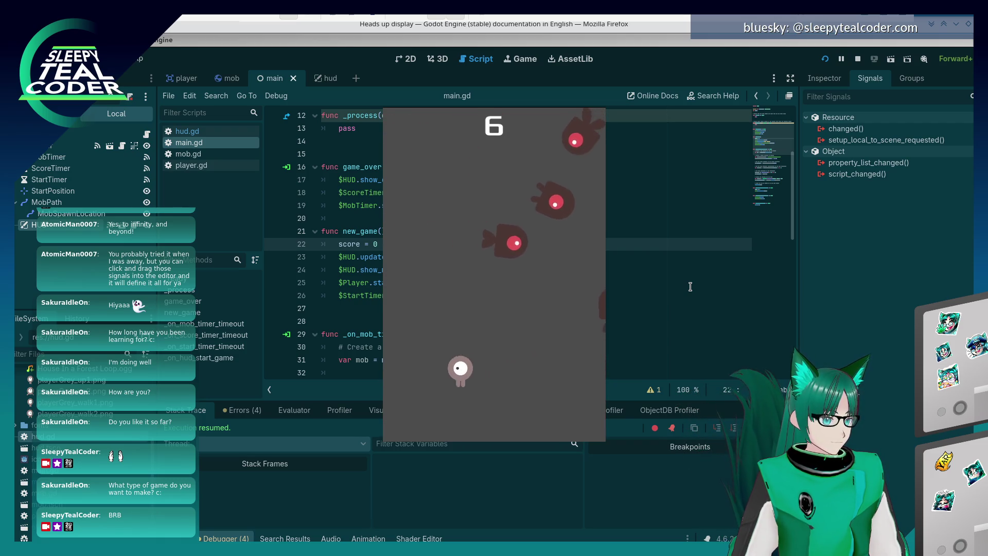
{"action": "key", "text": "Right"}
{"action": "key", "text": "Right"}
{"action": "key", "text": "Up"}
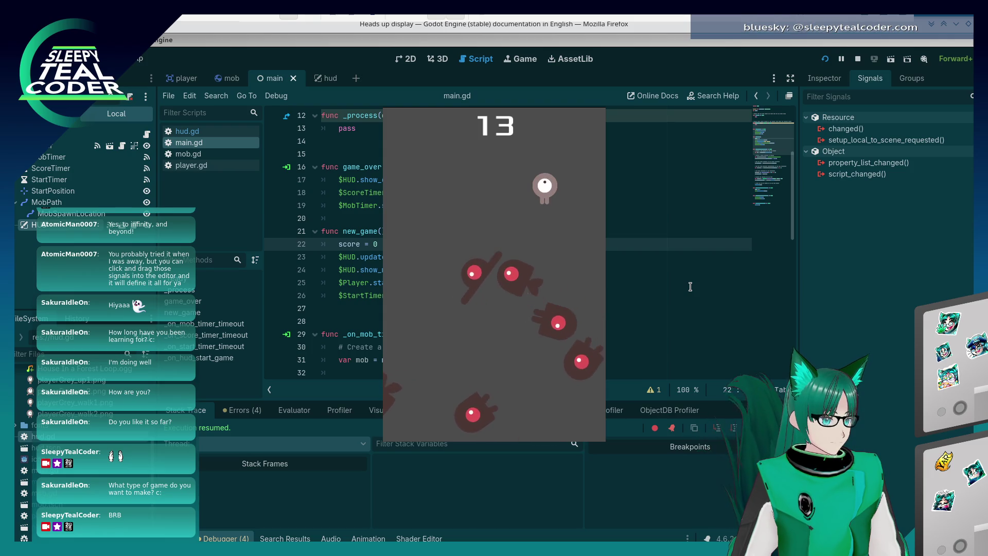
- Keep dodging mobs with the arrow keys until one hits the player at score 33
{"action": "key", "text": "Down"}
{"action": "key", "text": "Left"}
{"action": "key", "text": "Right"}
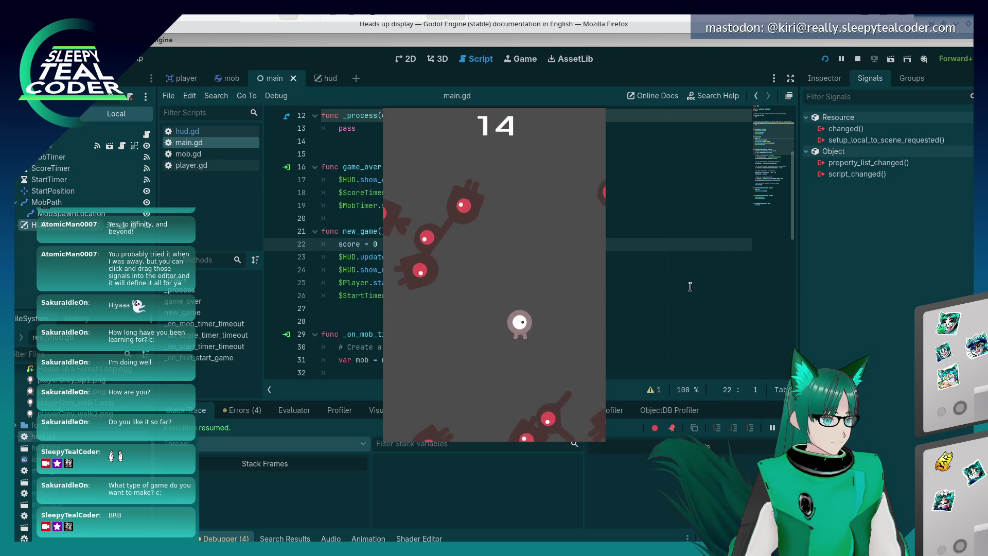
{"action": "key", "text": "Left"}
{"action": "key", "text": "Up"}
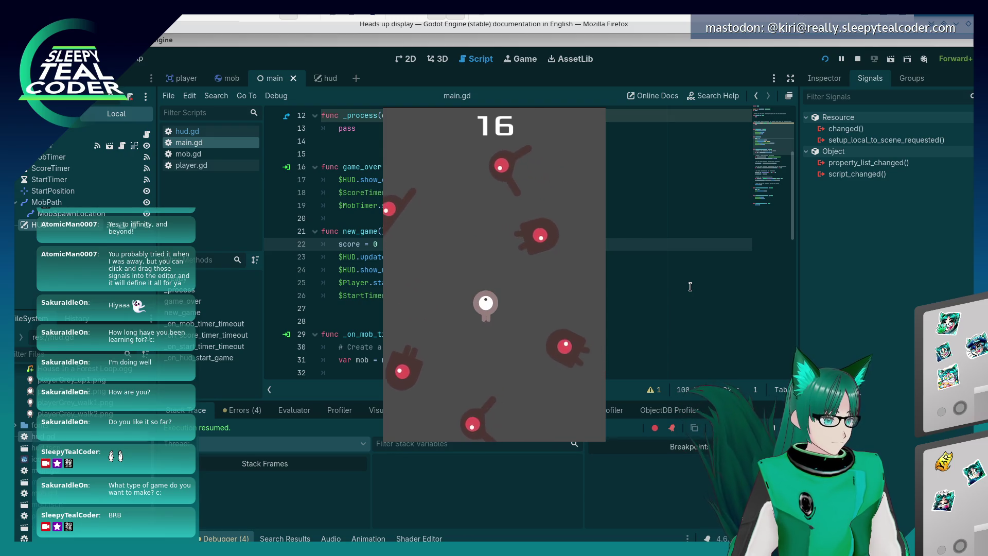
{"action": "key", "text": "Left"}
{"action": "key", "text": "Right"}
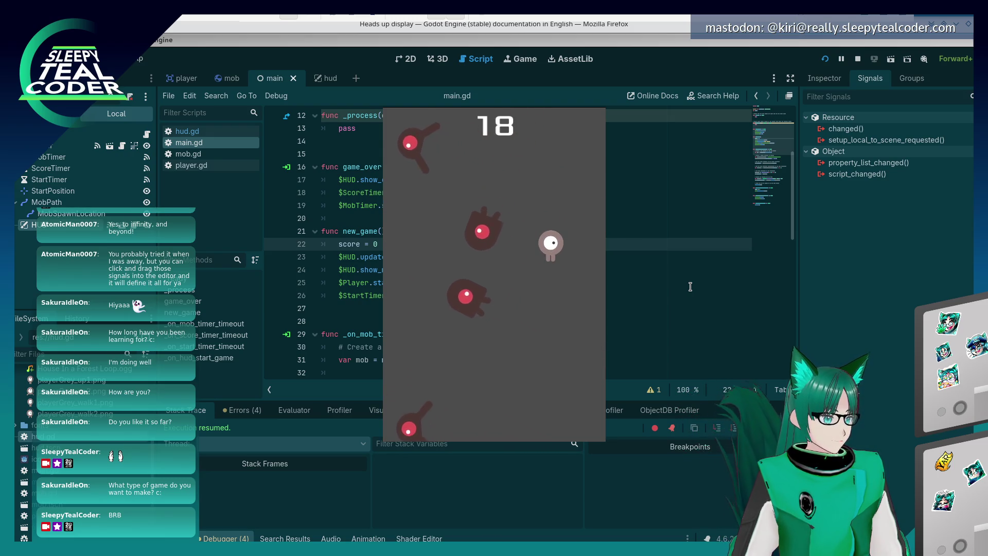
{"action": "key", "text": "Left"}
{"action": "key", "text": "Right"}
{"action": "key", "text": "Up"}
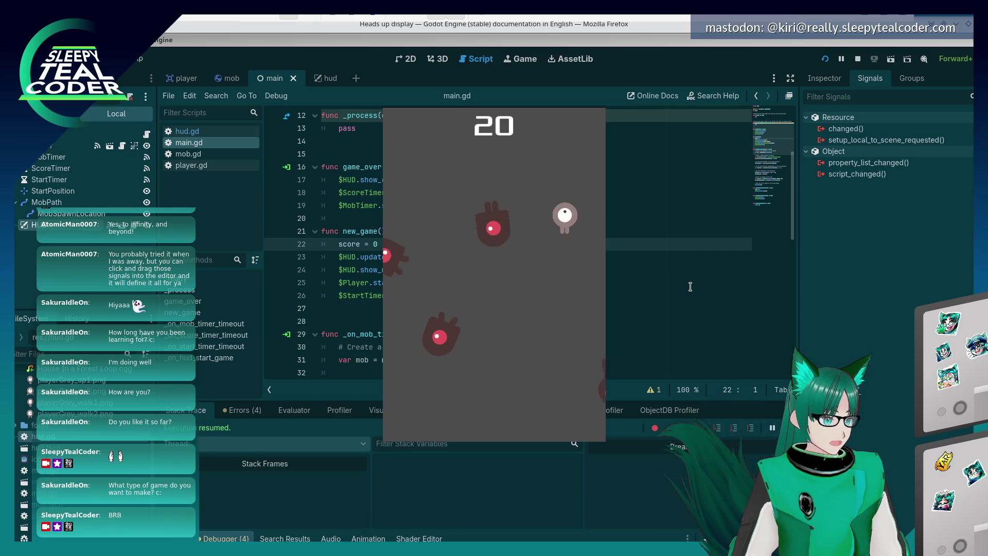
{"action": "key", "text": "Left"}
{"action": "key", "text": "Down"}
{"action": "key", "text": "Down"}
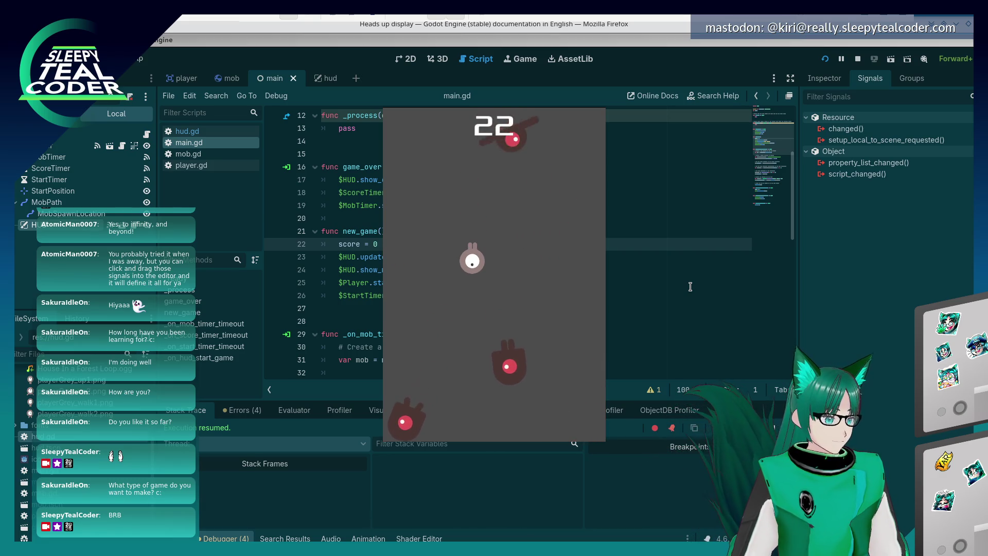
{"action": "key", "text": "Down"}
{"action": "key", "text": "Up"}
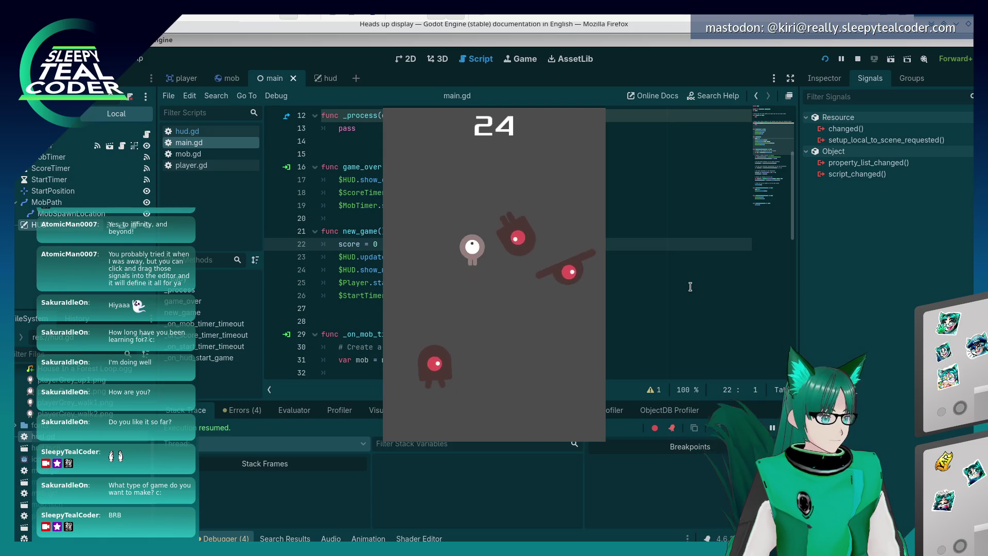
{"action": "key", "text": "Right"}
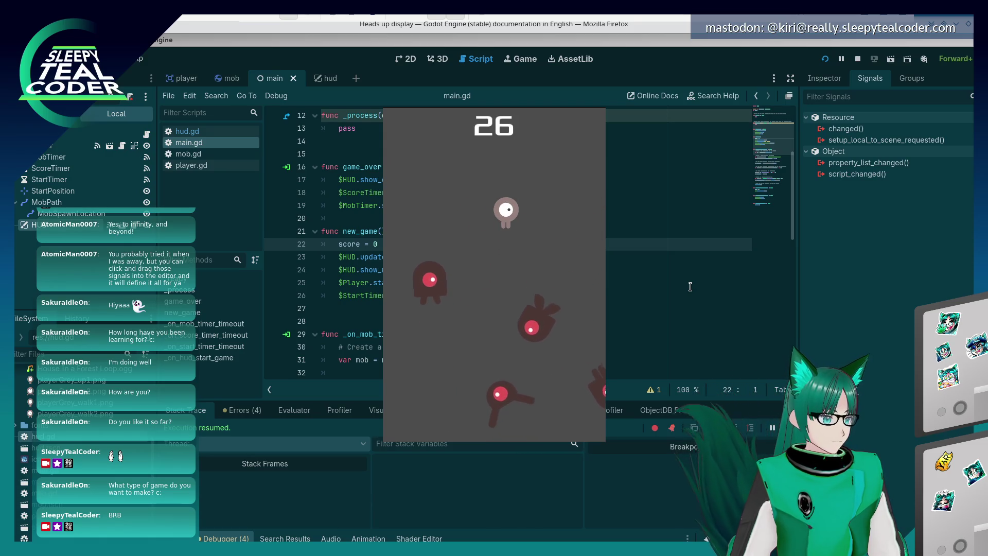
{"action": "key", "text": "Down"}
{"action": "key", "text": "Right"}
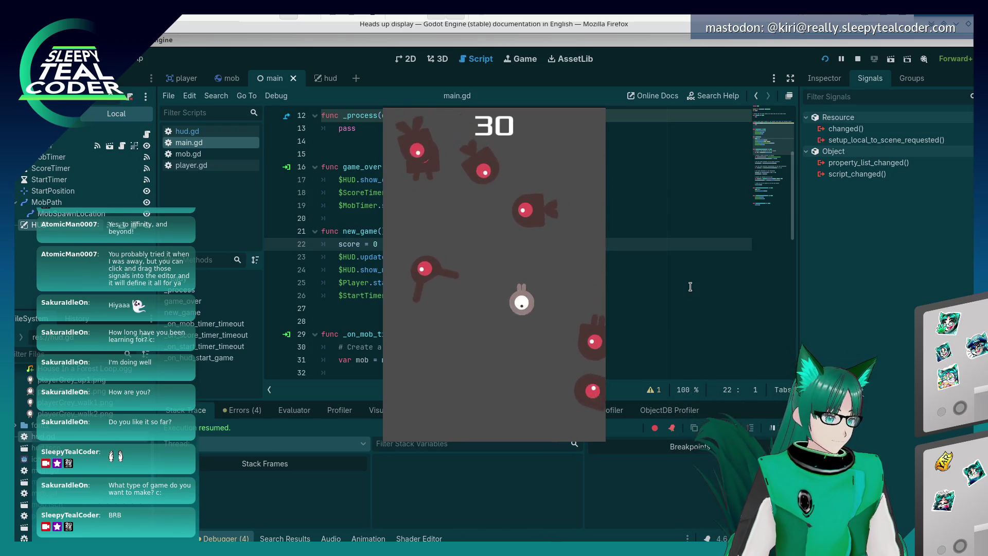
{"action": "key", "text": "Left"}
{"action": "key", "text": "Down"}
{"action": "key", "text": "Right"}
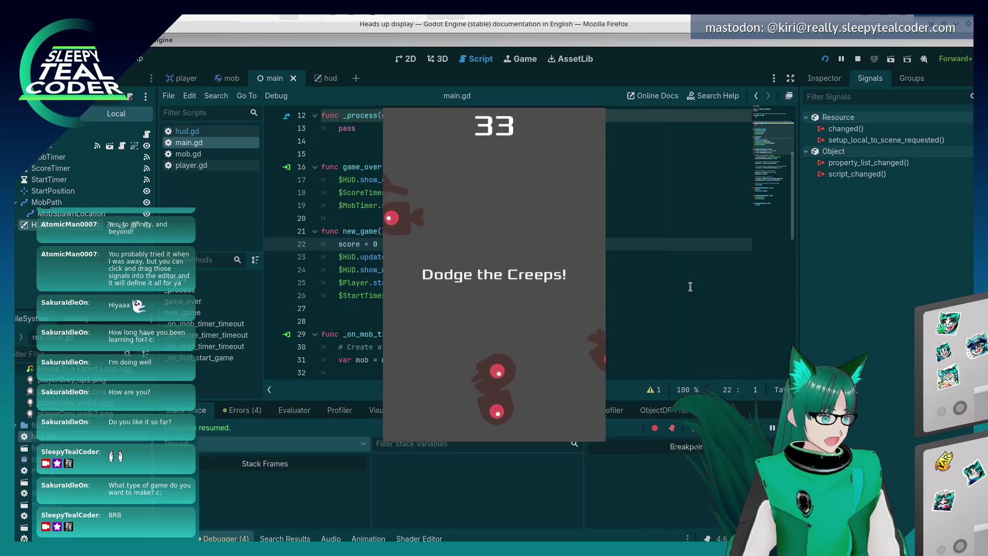
- Start a round and steer the player right, down and up until it gets hit
{"action": "left_click", "coordinate": [493, 387]}
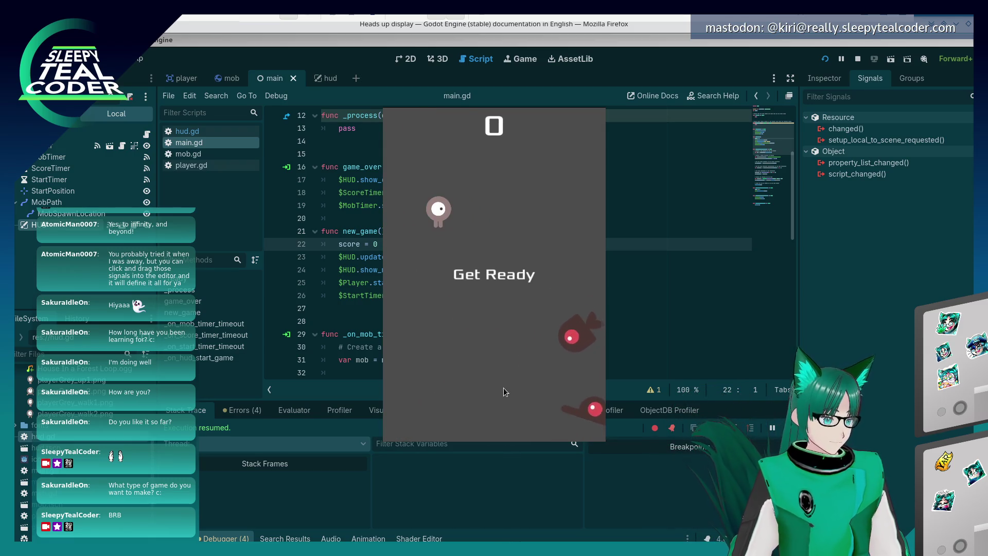
{"action": "key", "text": "Right"}
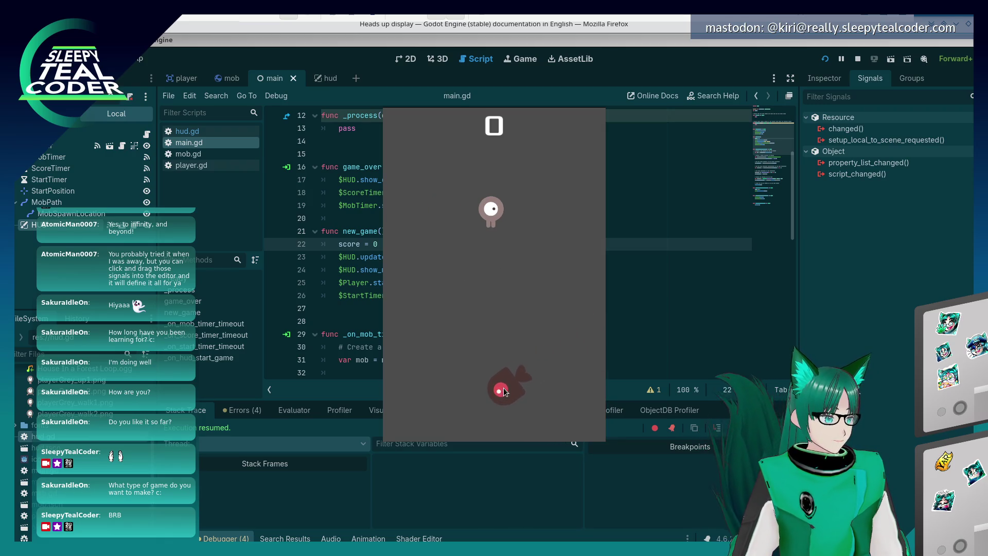
{"action": "key", "text": "Down"}
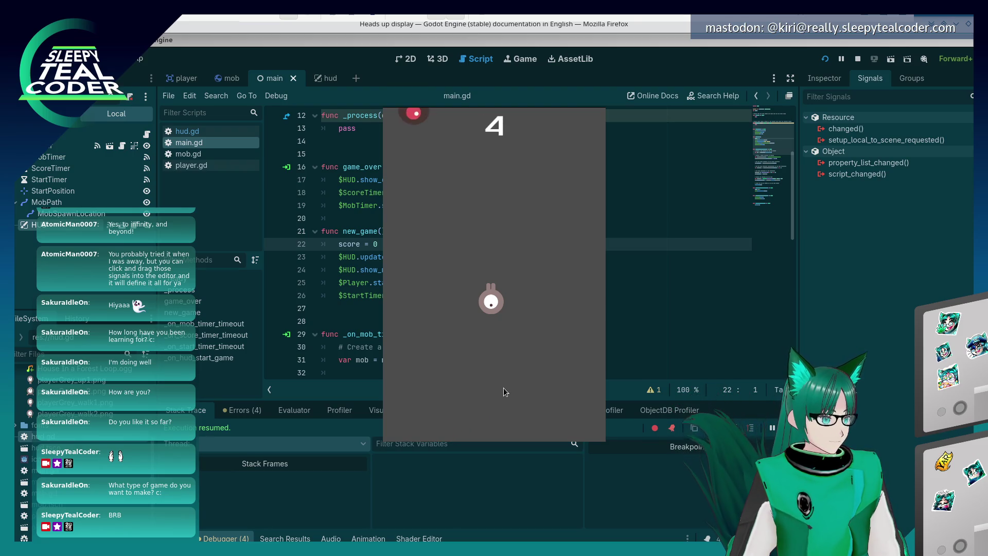
{"action": "key", "text": "Down"}
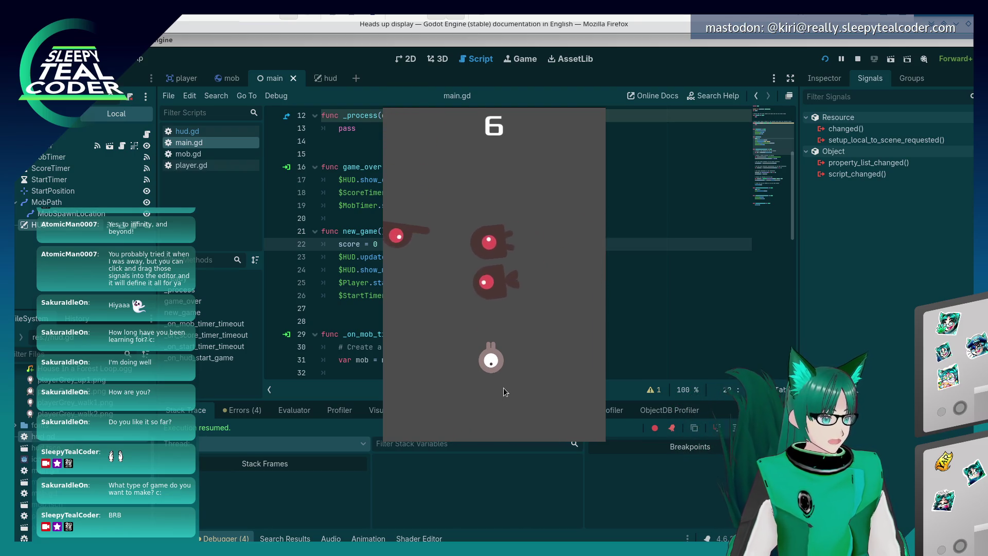
{"action": "key", "text": "Up"}
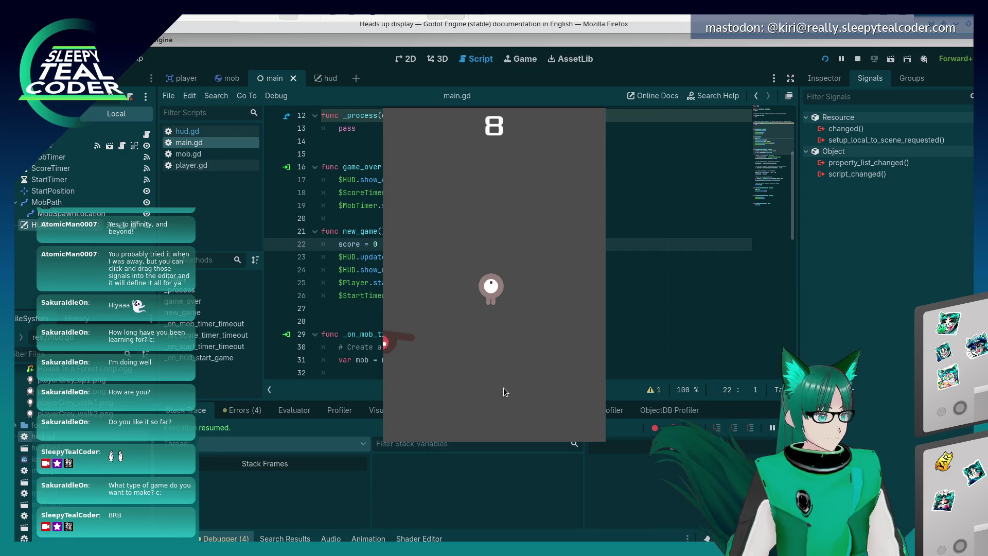
{"action": "key", "text": "Up"}
{"action": "key", "text": "Left"}
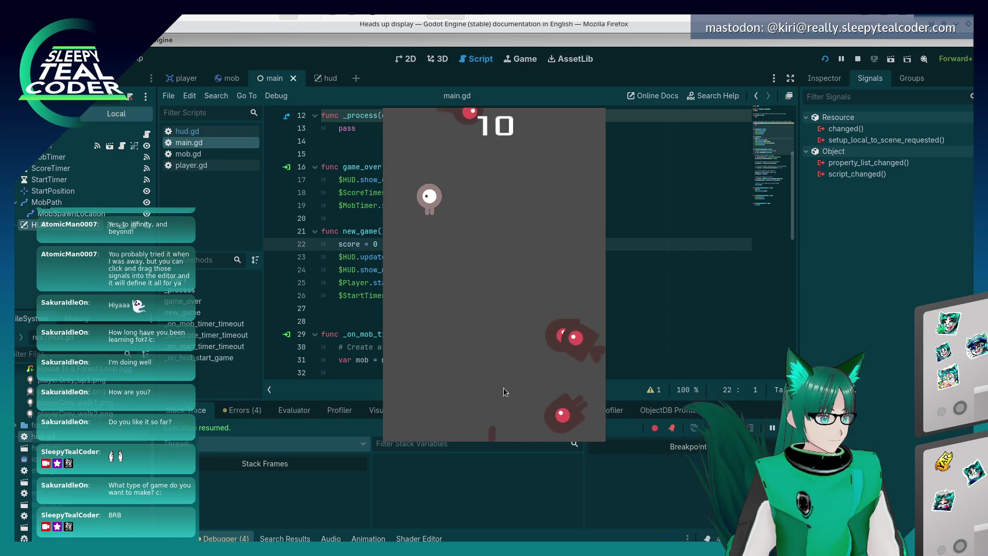
{"action": "key", "text": "Right"}
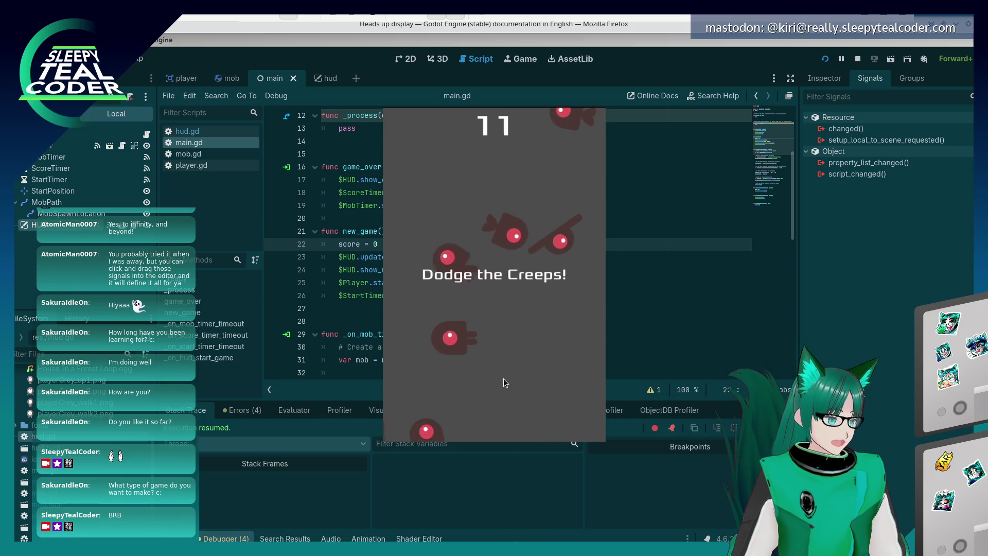
- Start another round and dodge creeps until Game Over at a score of 22
{"action": "left_click", "coordinate": [516, 409]}
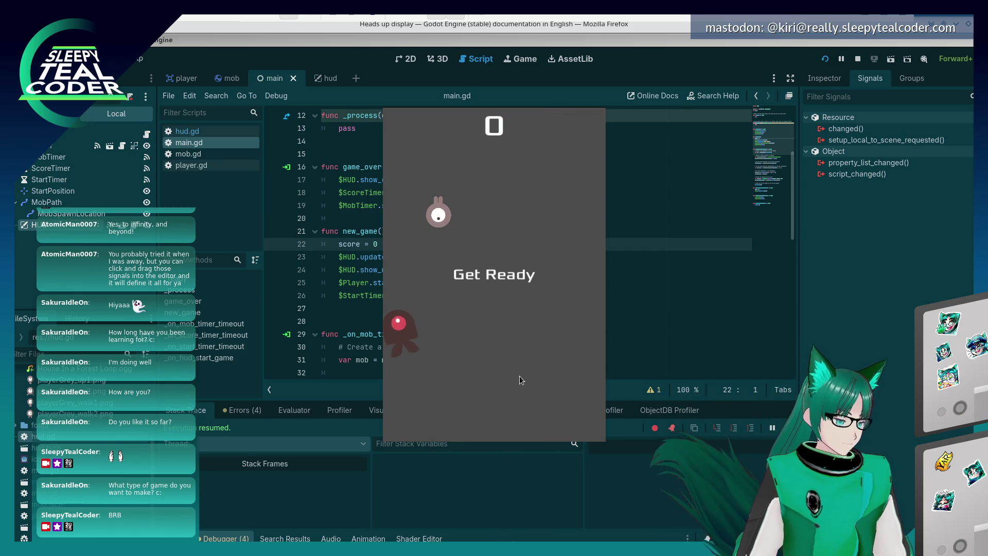
{"action": "key", "text": "Right"}
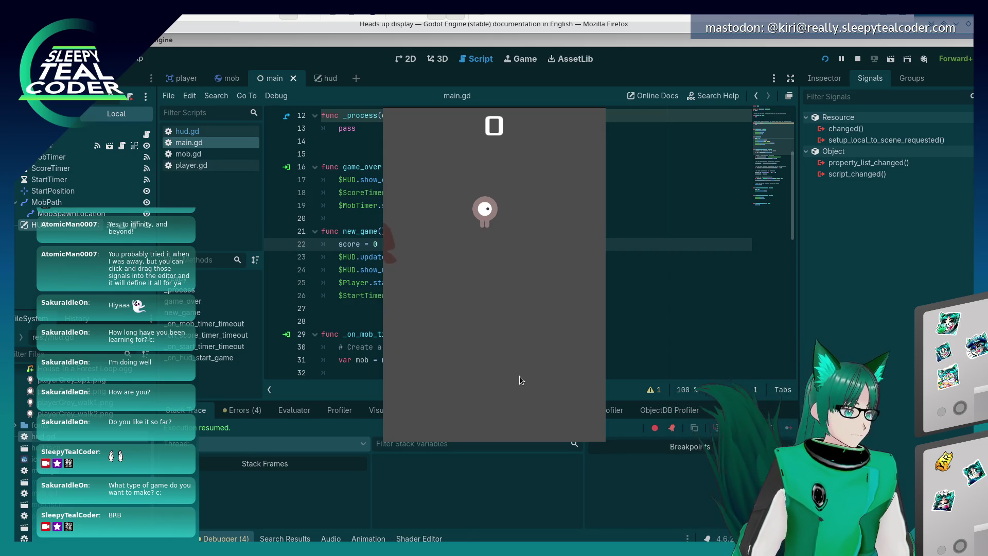
{"action": "key", "text": "Down"}
{"action": "key", "text": "Down"}
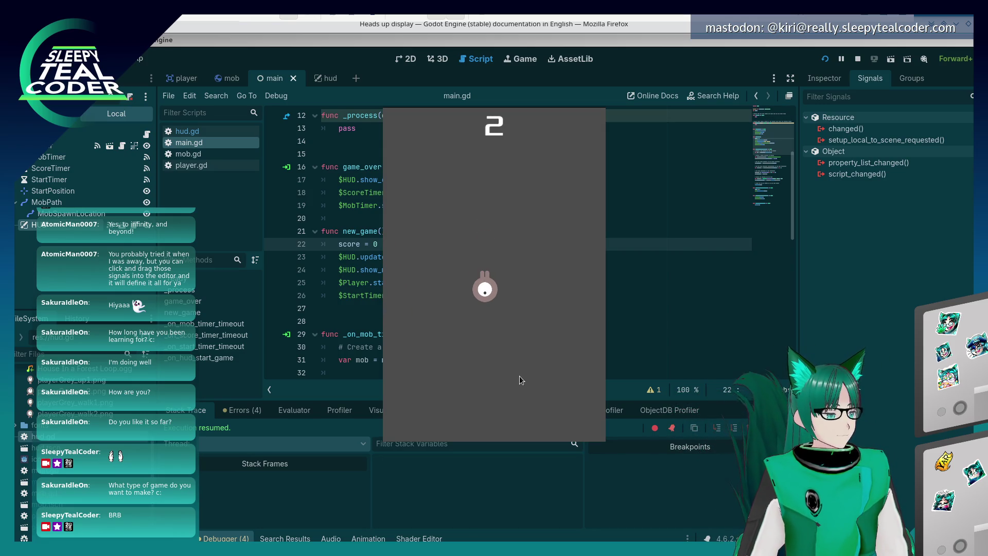
{"action": "key", "text": "Left"}
{"action": "key", "text": "Down"}
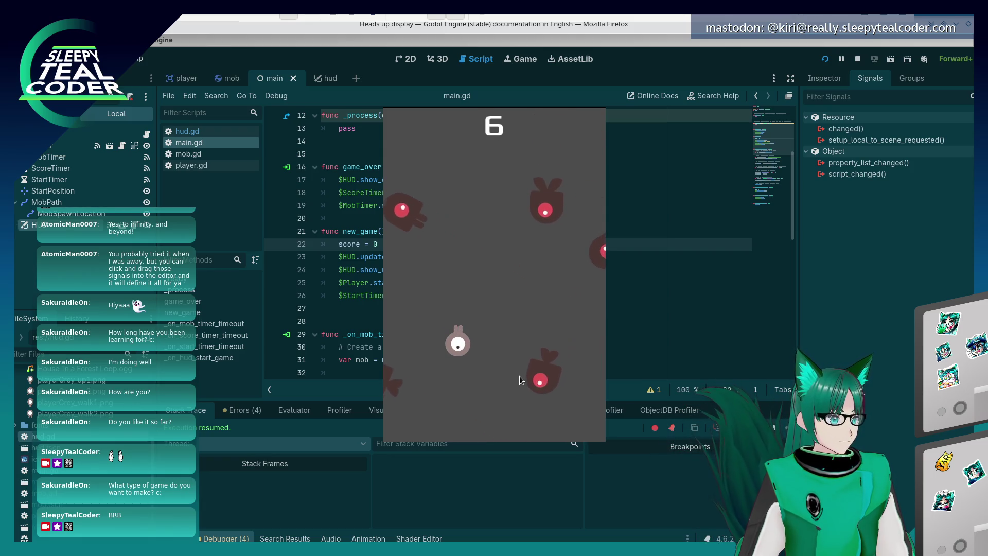
{"action": "key", "text": "Up"}
{"action": "key", "text": "Up"}
{"action": "key", "text": "Right"}
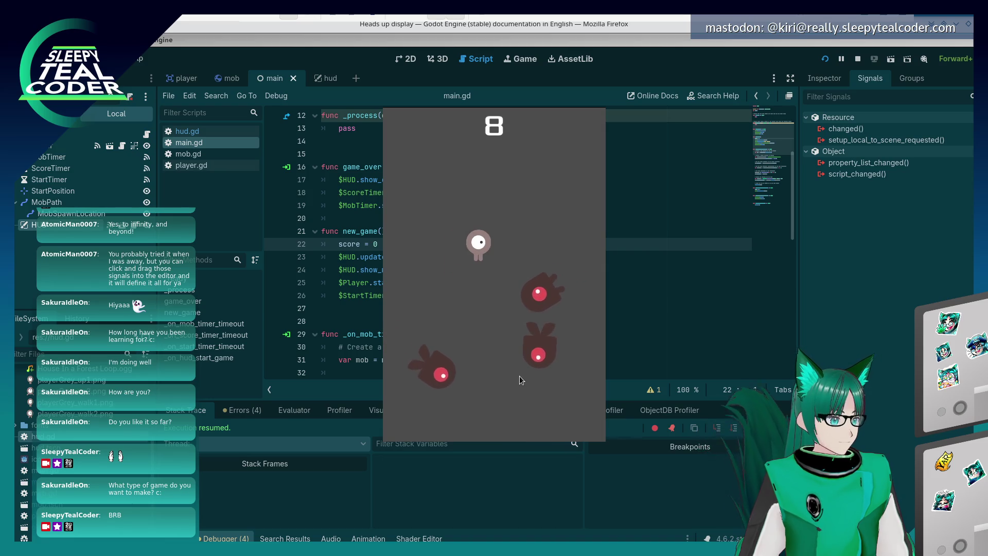
{"action": "key", "text": "Right"}
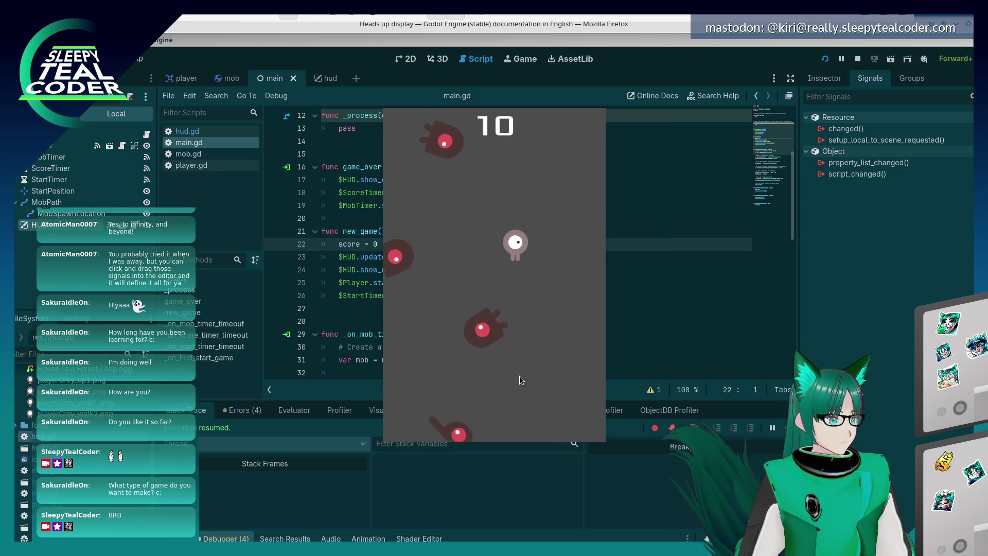
{"action": "key", "text": "Down"}
{"action": "key", "text": "Left"}
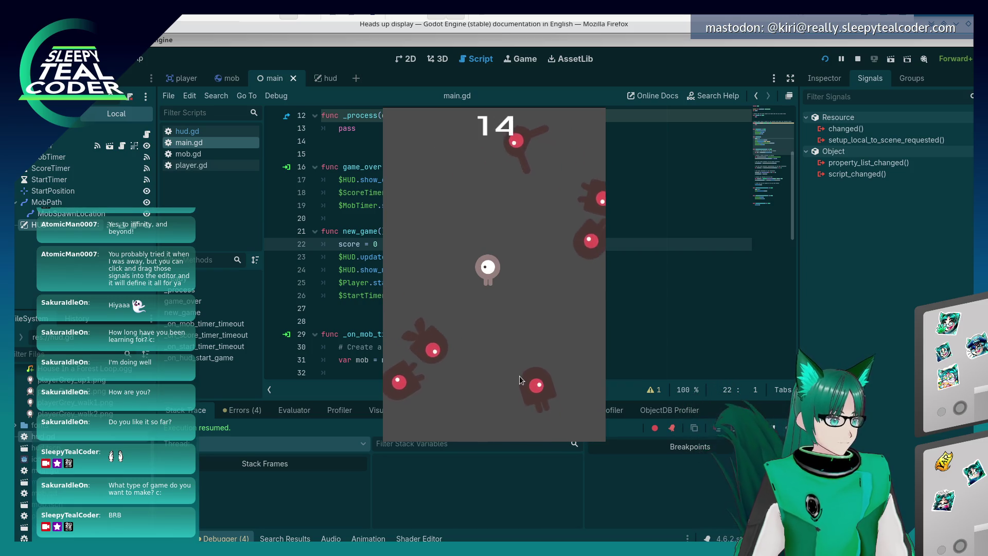
{"action": "key", "text": "Left"}
{"action": "key", "text": "Up"}
{"action": "key", "text": "Right"}
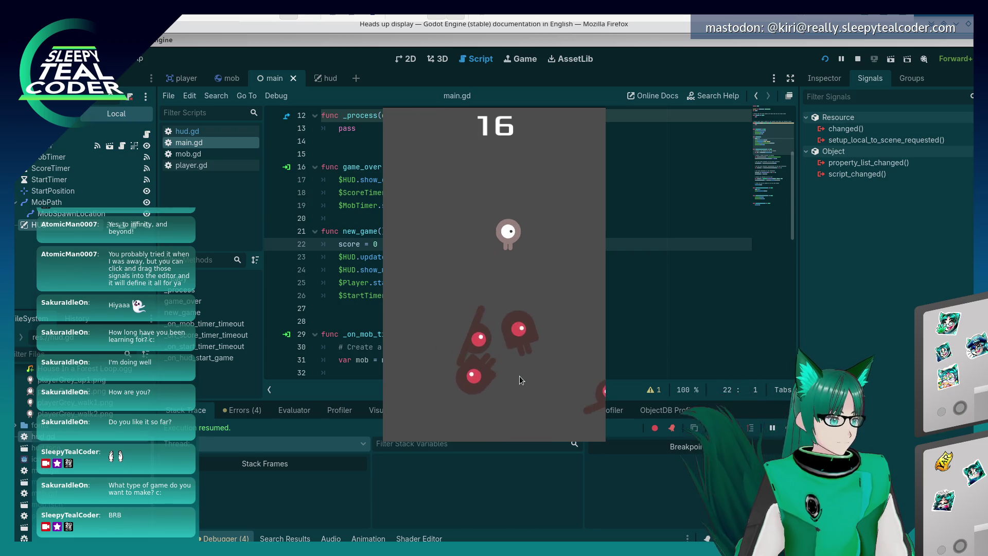
{"action": "key", "text": "Up"}
{"action": "key", "text": "Right"}
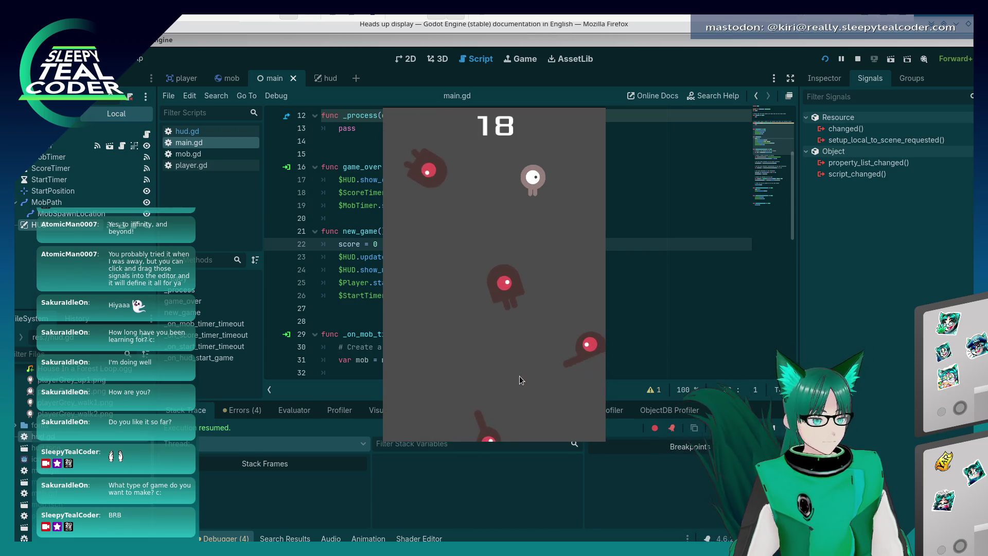
{"action": "key", "text": "Right"}
{"action": "key", "text": "Up"}
{"action": "key", "text": "Left"}
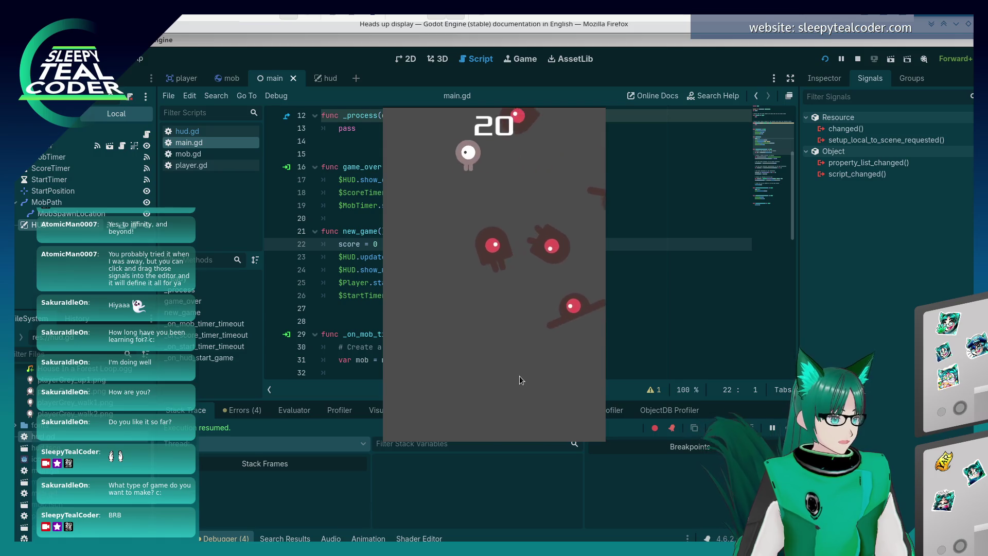
{"action": "key", "text": "Down"}
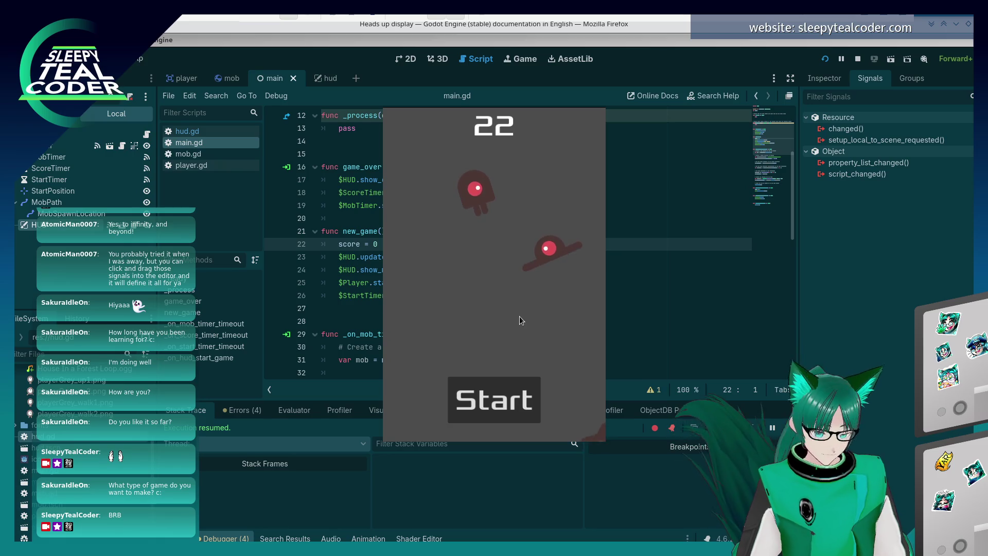
- Close the test game and read the tutorial's 'Removing old creeps' section in Firefox
{"action": "key", "text": "alt+F4"}
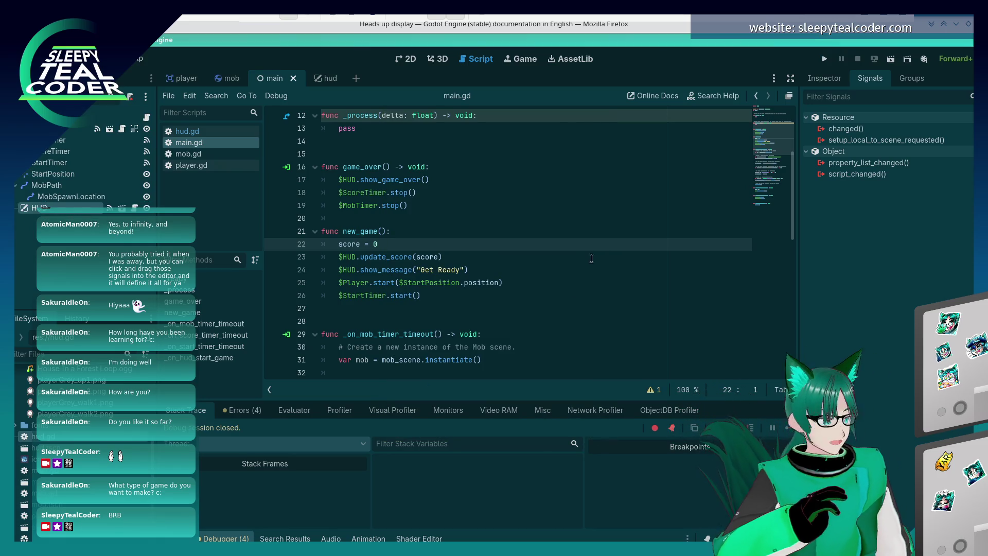
{"action": "key", "text": "alt+Tab"}
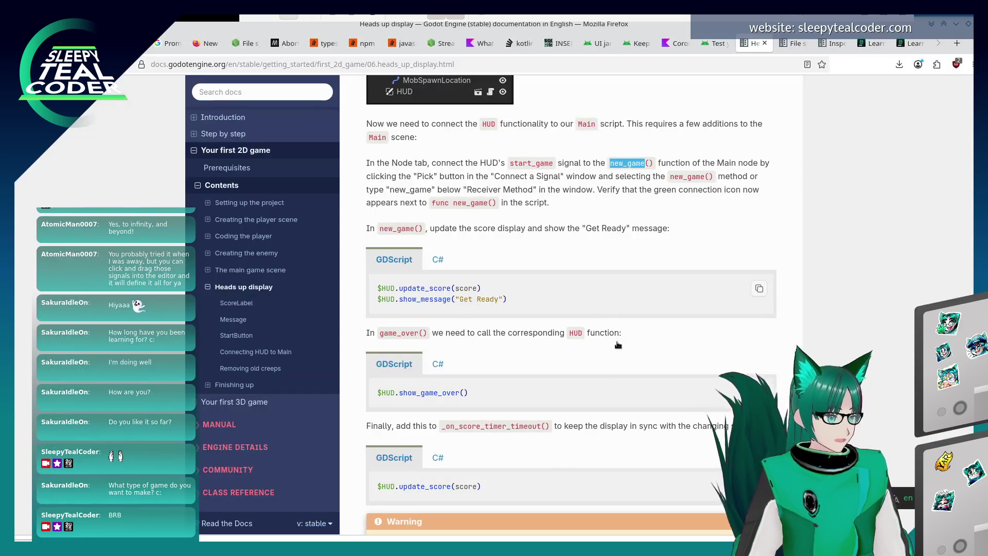
{"action": "scroll", "coordinate": [625, 354], "scroll_direction": "down", "scroll_amount": 15}
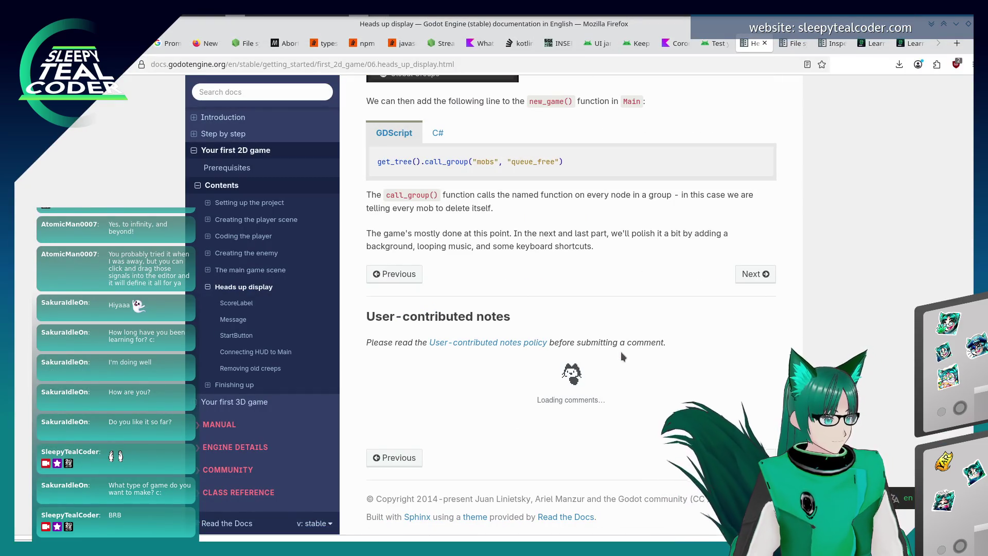
{"action": "left_click", "coordinate": [313, 368]}
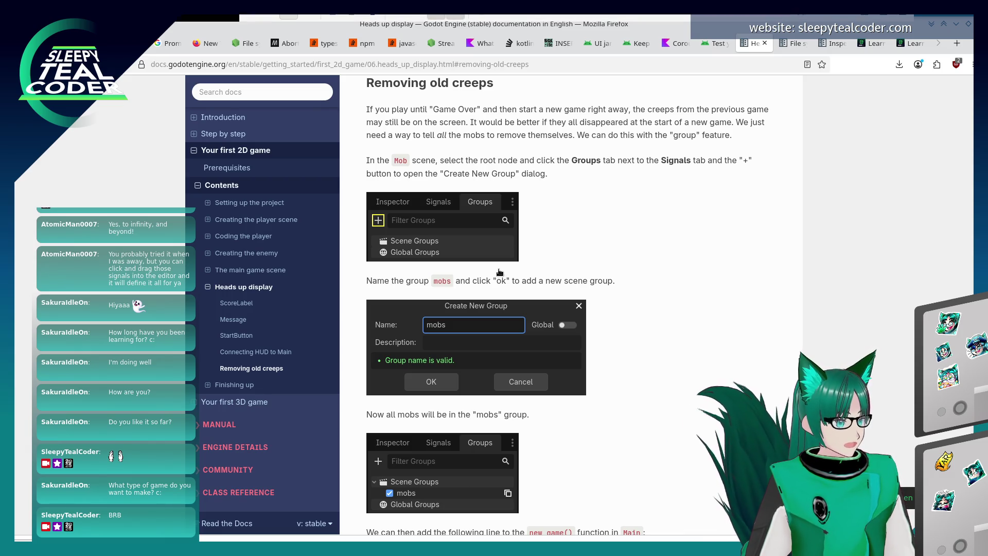
{"action": "key", "text": "alt+Tab"}
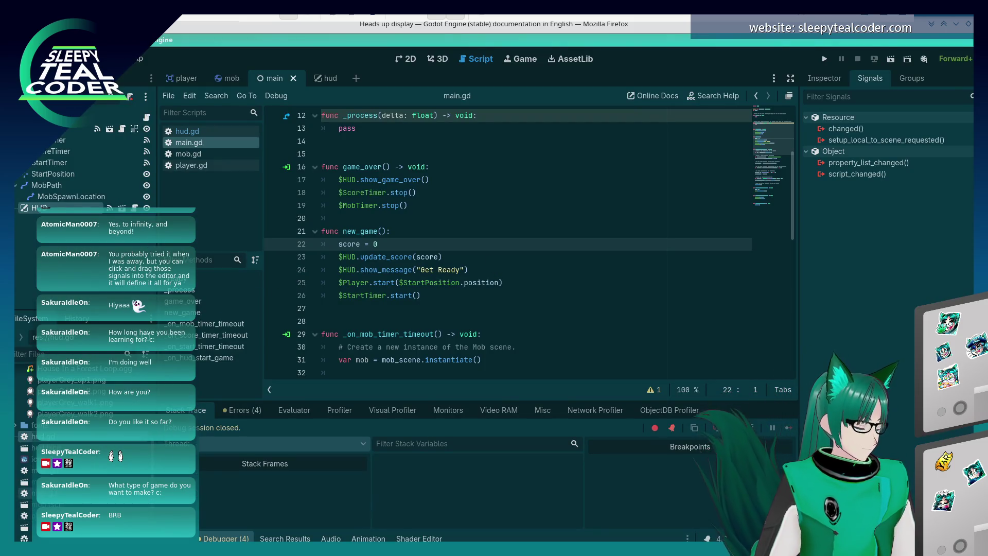
- Add the Mob scene's root node to a new scene group named 'mobs'
{"action": "key", "text": "ctrl+shift+Tab"}
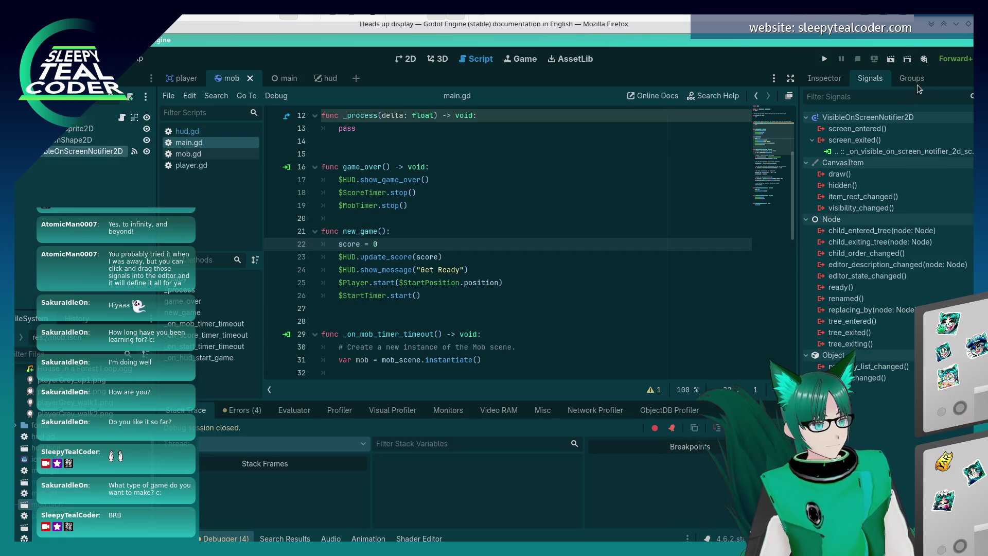
{"action": "left_click", "coordinate": [912, 80]}
{"action": "left_click", "coordinate": [810, 100]}
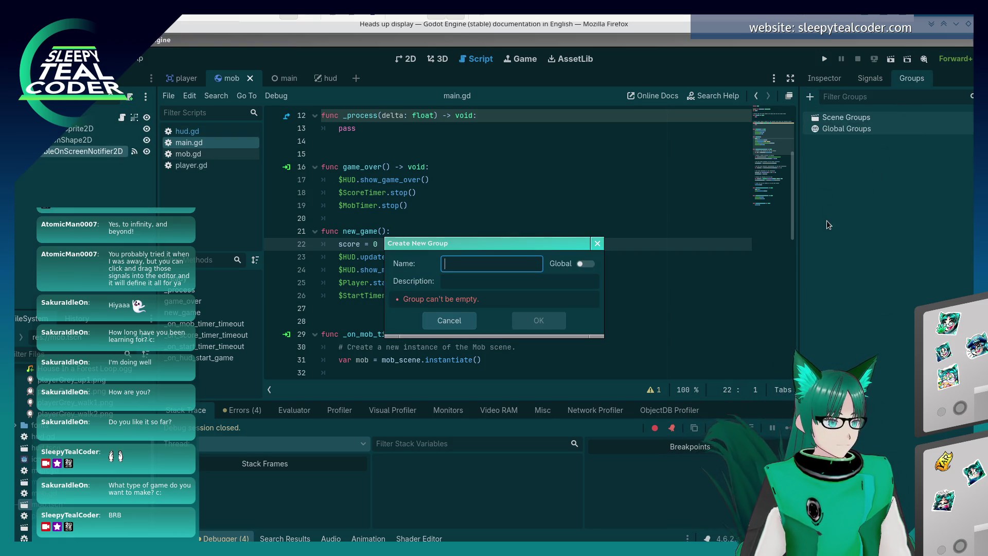
{"action": "key", "text": "alt+Tab"}
{"action": "key", "text": "alt+Tab"}
{"action": "key", "text": "alt+Tab"}
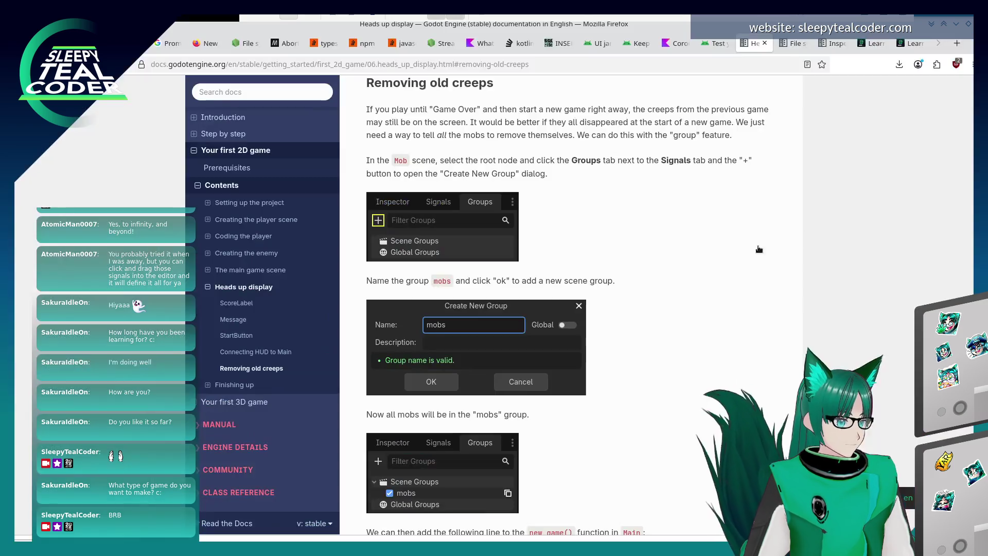
{"action": "scroll", "coordinate": [442, 316], "scroll_direction": "down", "scroll_amount": 2}
{"action": "key", "text": "alt+Tab"}
{"action": "key", "text": "alt+Tab"}
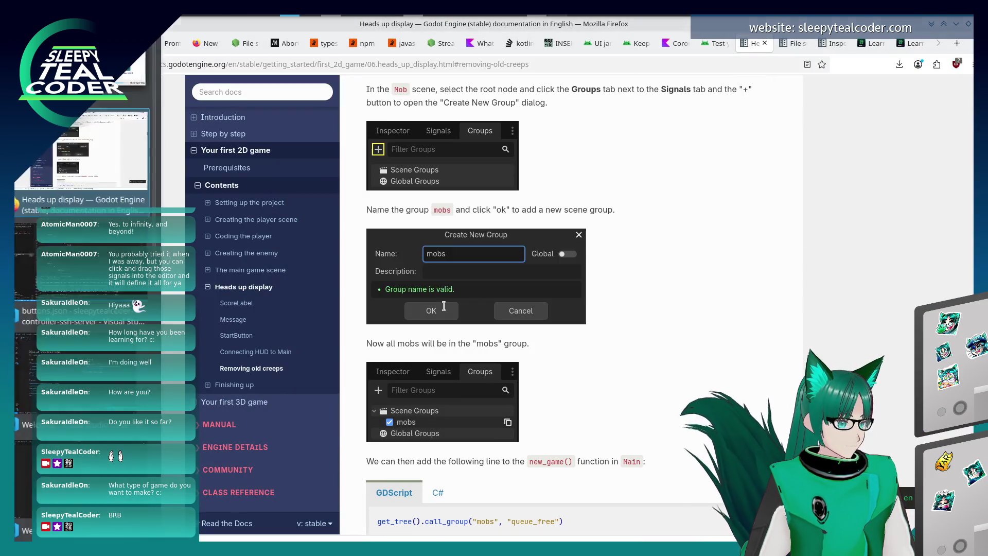
{"action": "key", "text": "alt+Tab"}
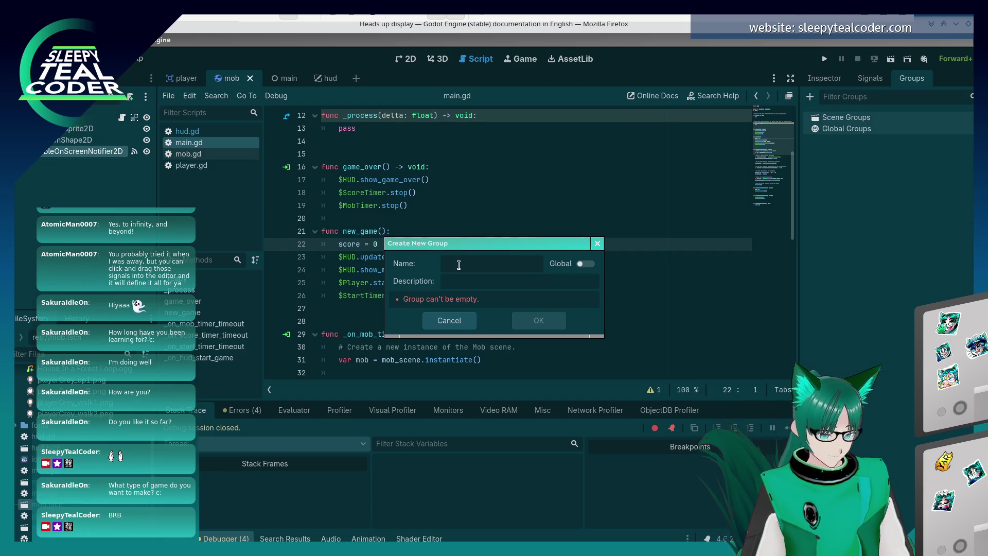
{"action": "left_click", "coordinate": [521, 323]}
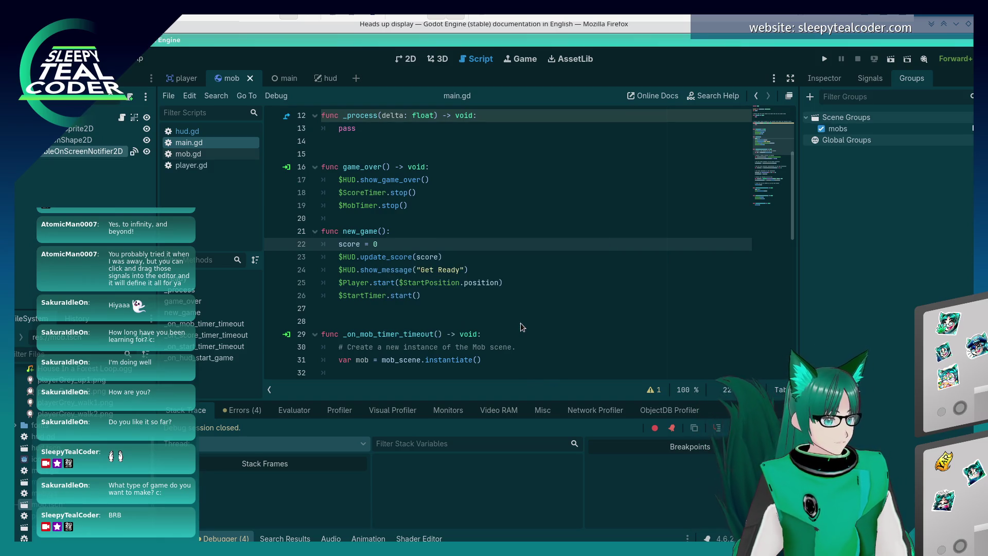
{"action": "key", "text": "alt+Tab"}
- Scroll the docs to the get_tree().call_group code block for new_game(), then return to Godot
{"action": "scroll", "coordinate": [539, 367], "scroll_direction": "down", "scroll_amount": 2}
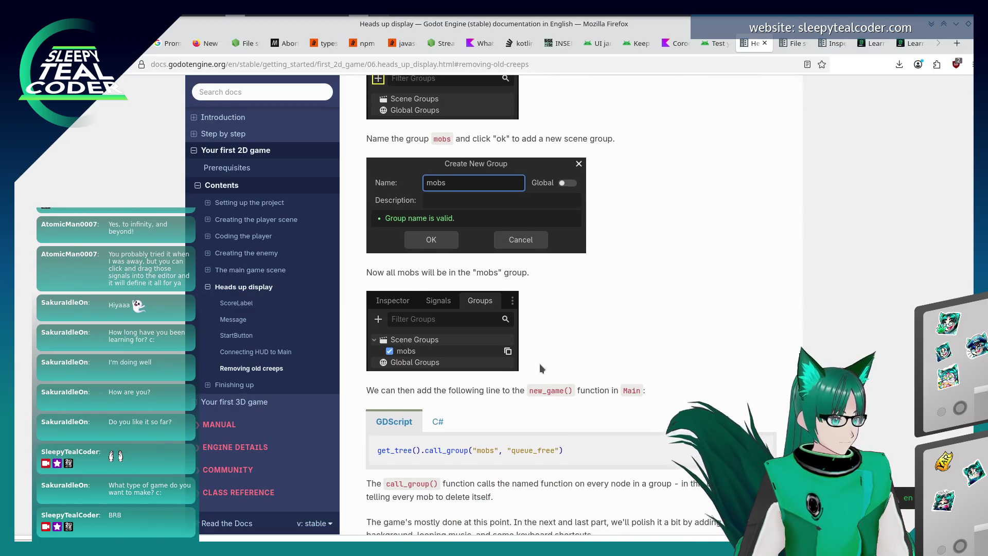
{"action": "scroll", "coordinate": [566, 323], "scroll_direction": "down", "scroll_amount": 3}
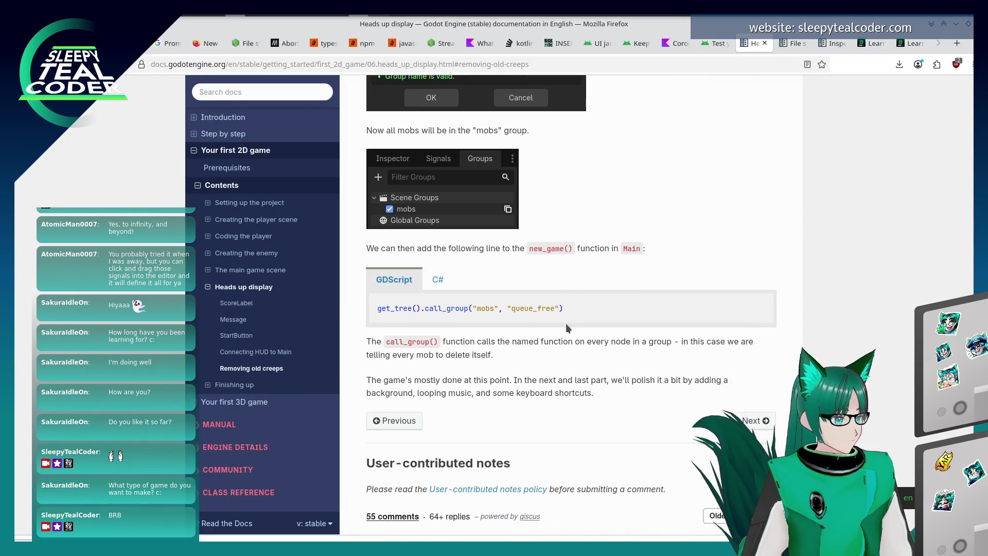
{"action": "mouse_move", "coordinate": [594, 300]}
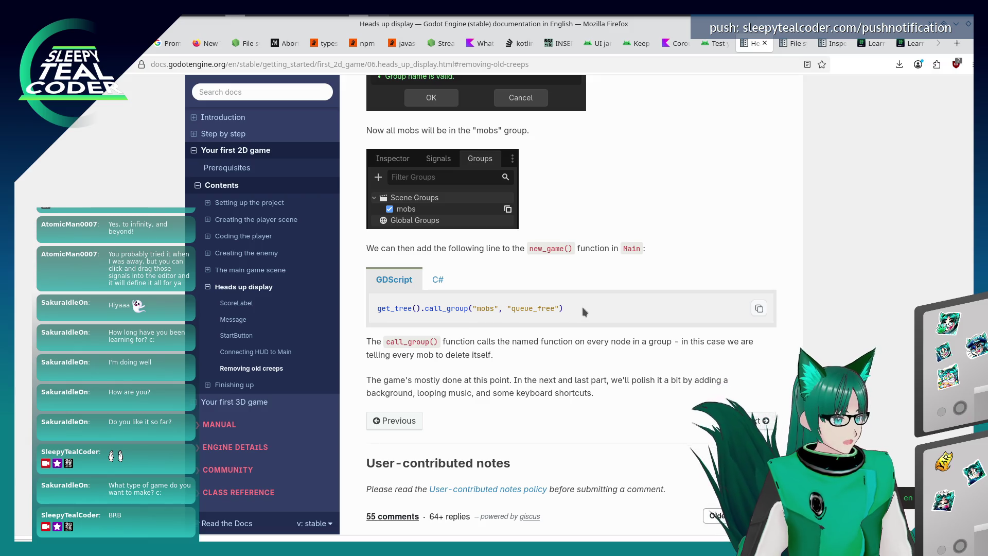
{"action": "key", "text": "alt+Tab"}
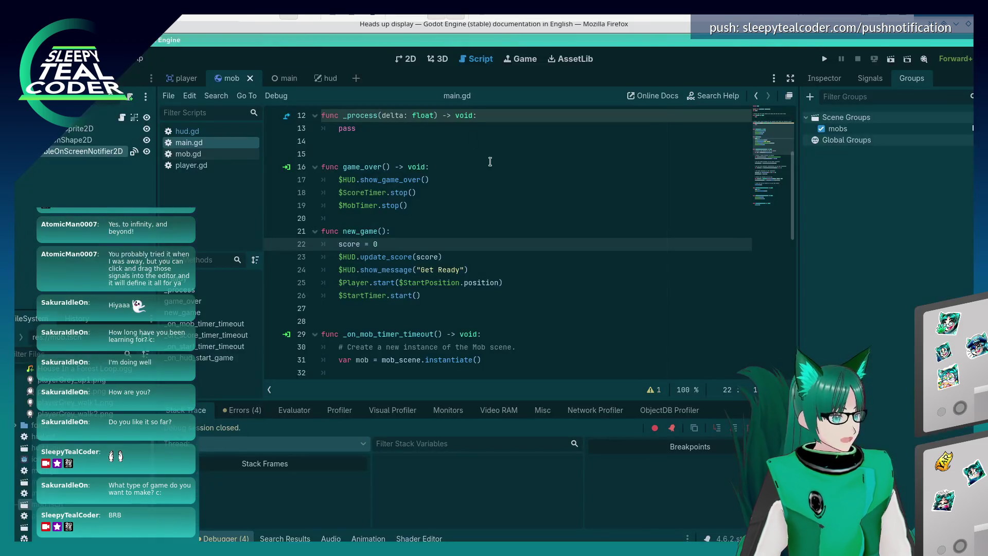
- Place the cursor on the score = 0 line at the top of new_game() in main.gd
{"action": "left_click", "coordinate": [468, 183]}
{"action": "scroll", "coordinate": [466, 185], "scroll_direction": "up", "scroll_amount": 4}
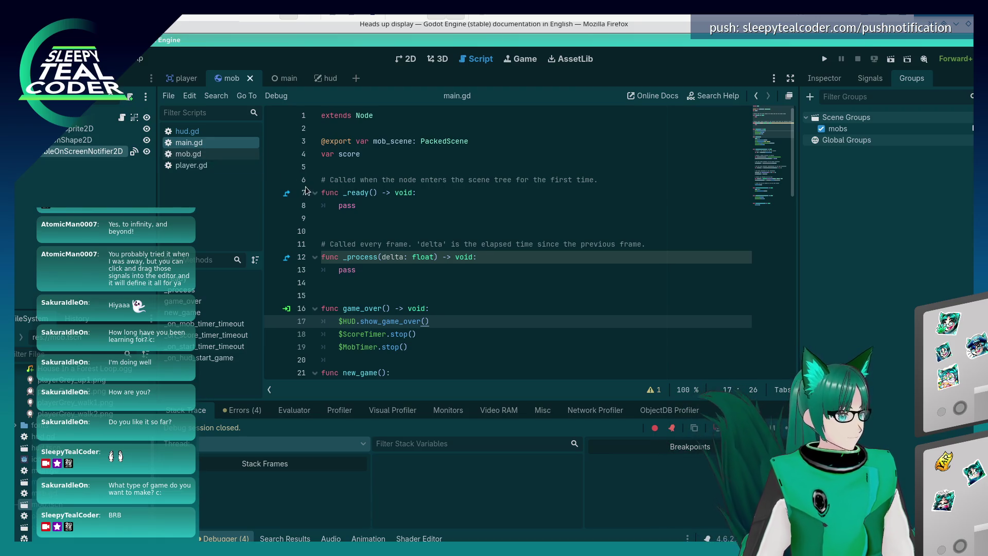
{"action": "scroll", "coordinate": [367, 286], "scroll_direction": "down", "scroll_amount": 3}
{"action": "left_click", "coordinate": [479, 286]}
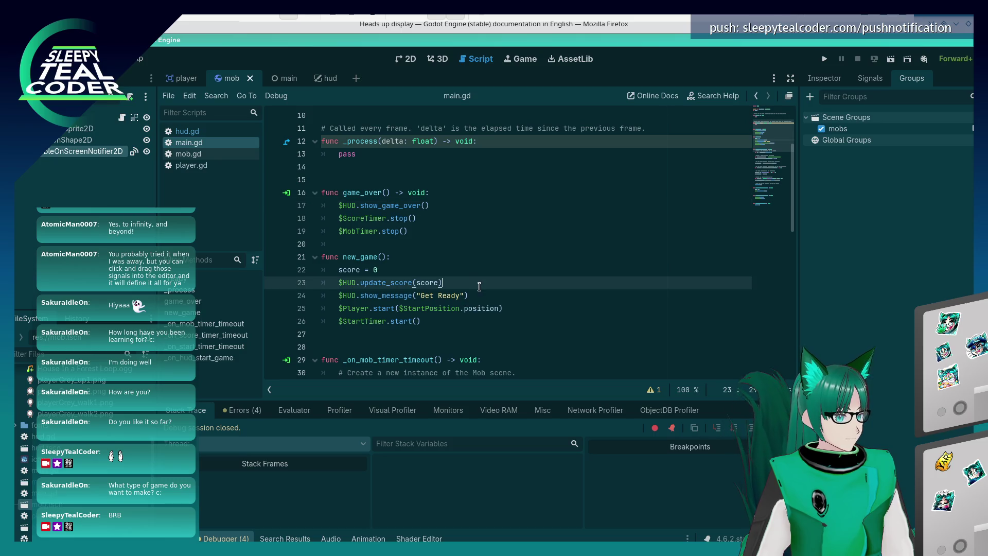
{"action": "left_click", "coordinate": [457, 270]}
{"action": "left_click", "coordinate": [476, 300]}
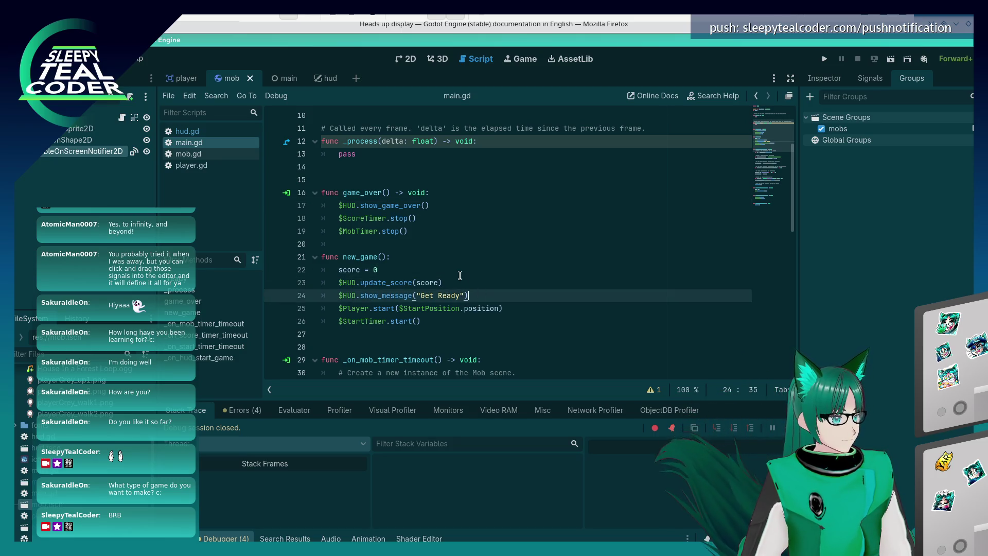
{"action": "left_click", "coordinate": [457, 272]}
{"action": "key", "text": "Up"}
- Write get_tree().call_group("mobs", "queue_free") as the first line of new_game(), checking the tutorial
{"action": "key", "text": "Return"}
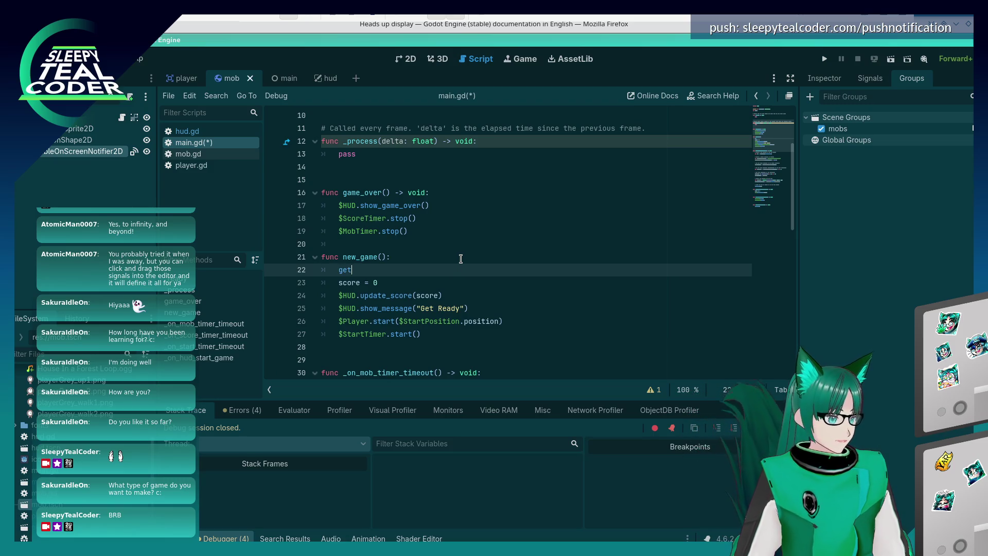
{"action": "key", "text": "alt+Tab"}
{"action": "key", "text": "alt+Tab"}
{"action": "type", "text": "get_tree()."}
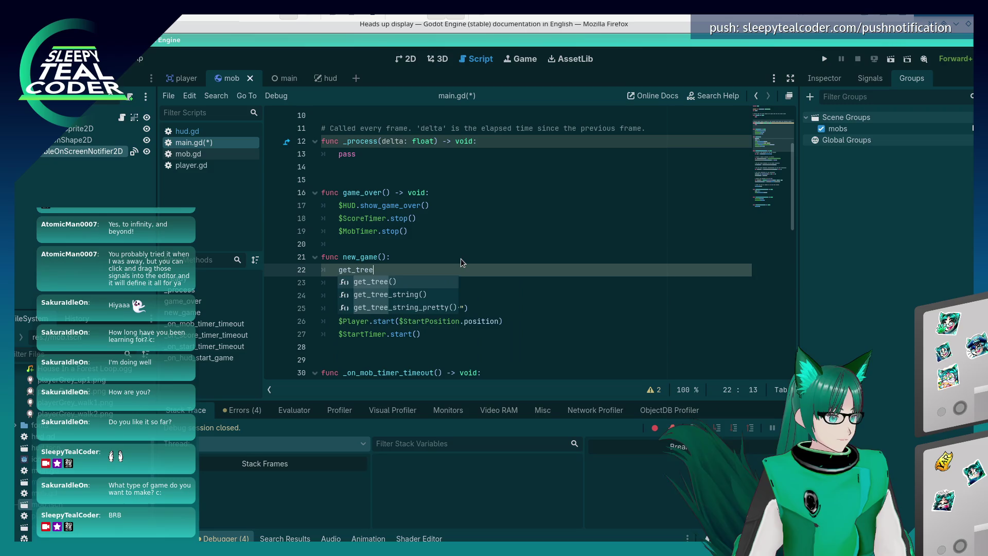
{"action": "key", "text": "alt+Tab"}
{"action": "key", "text": "alt+Tab"}
{"action": "type", "text": "call_gr"}
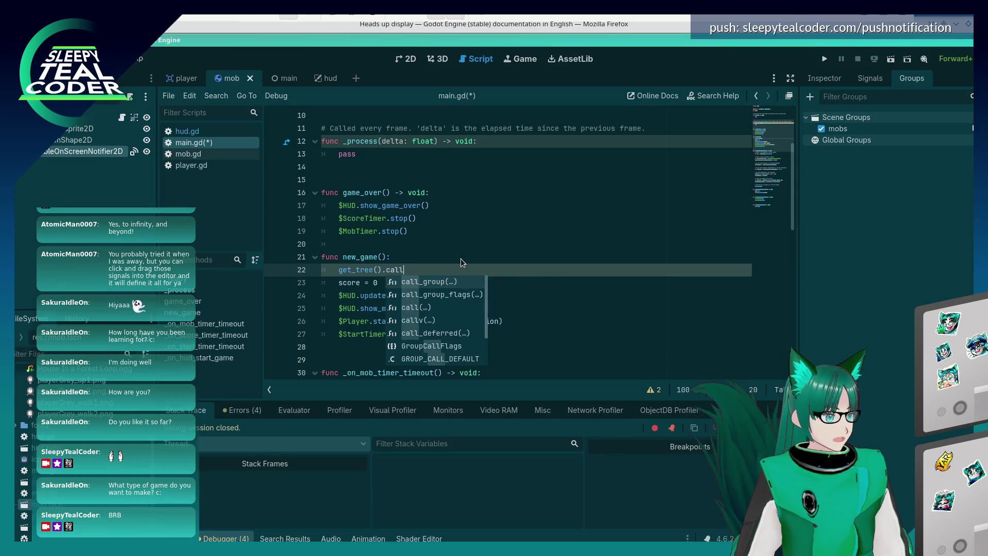
{"action": "key", "text": "alt+Tab"}
{"action": "key", "text": "alt+Tab"}
{"action": "type", "text": "oup"}
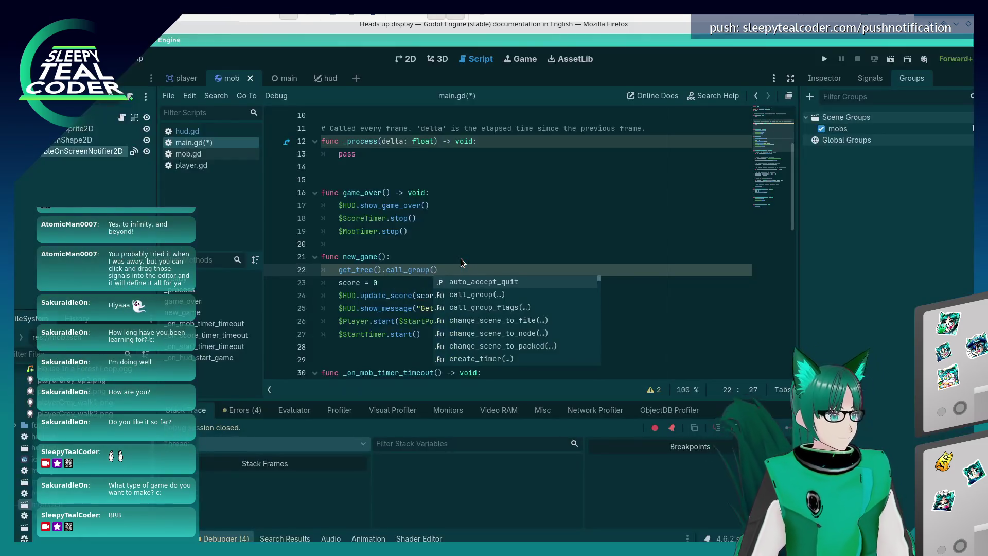
{"action": "key", "text": "Return"}
{"action": "type", "text": "\"mobs\"m"}
{"action": "key", "text": "alt+Tab"}
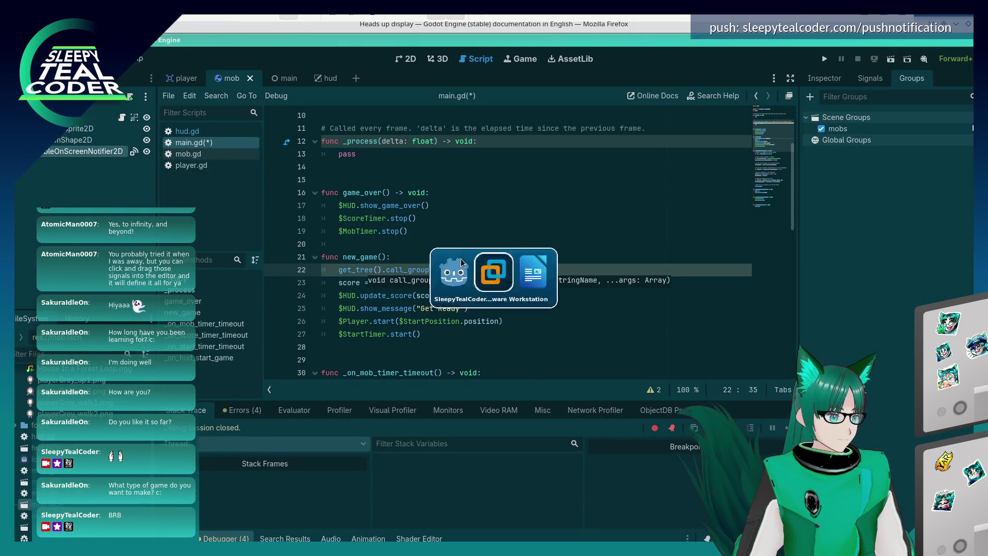
{"action": "key", "text": "alt+Tab"}
{"action": "type", "text": ", \""}
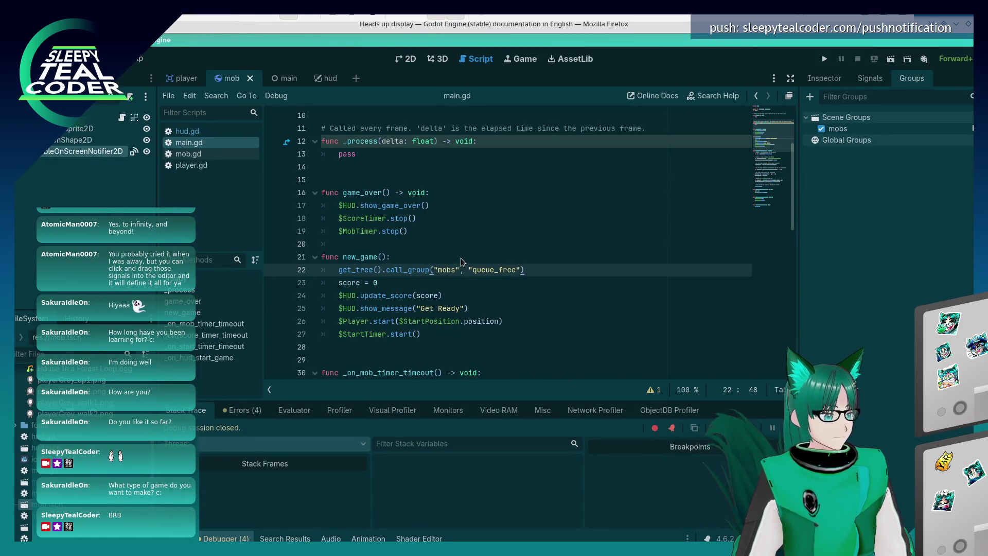
{"action": "key", "text": "alt+Tab"}
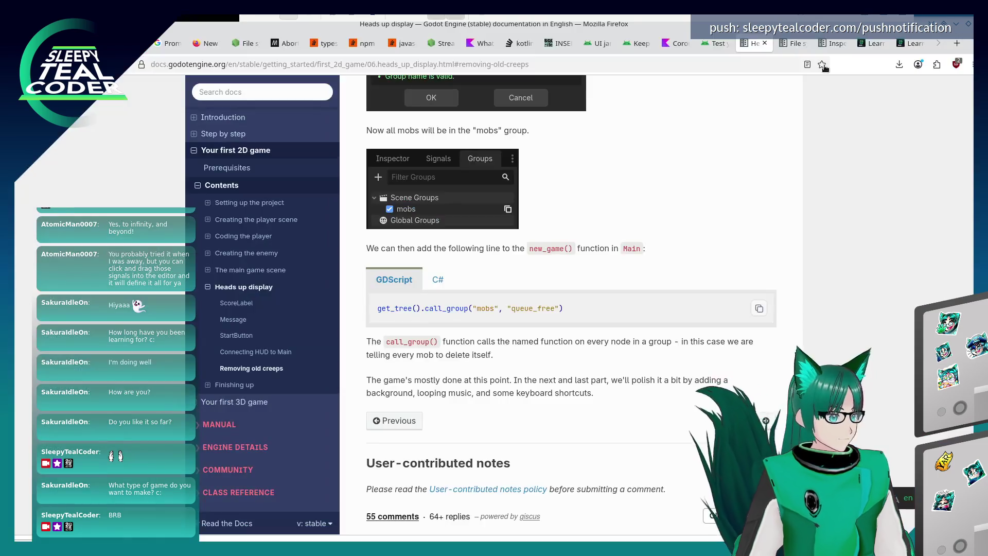
{"action": "key", "text": "alt+Tab"}
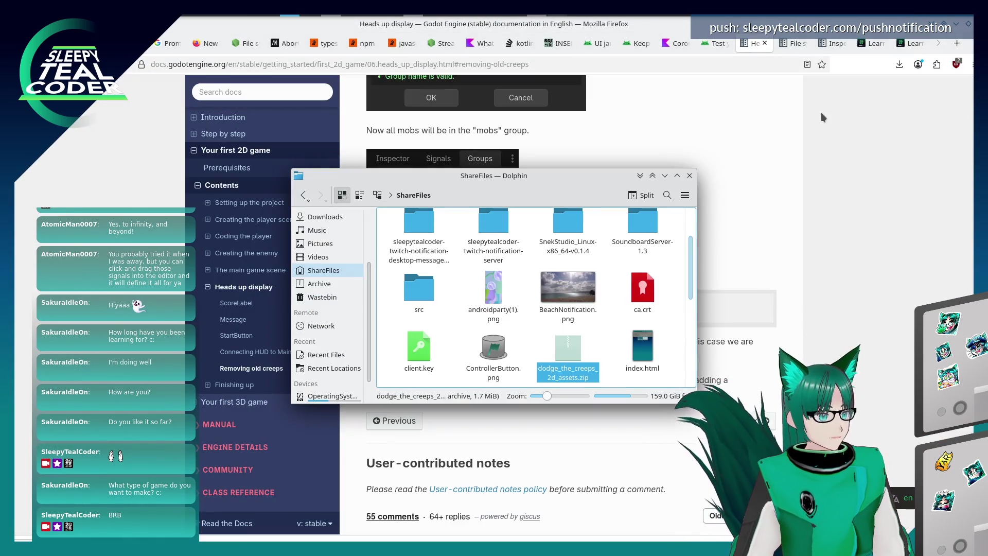
{"action": "key", "text": "alt+Tab"}
{"action": "key", "text": "alt+Tab"}
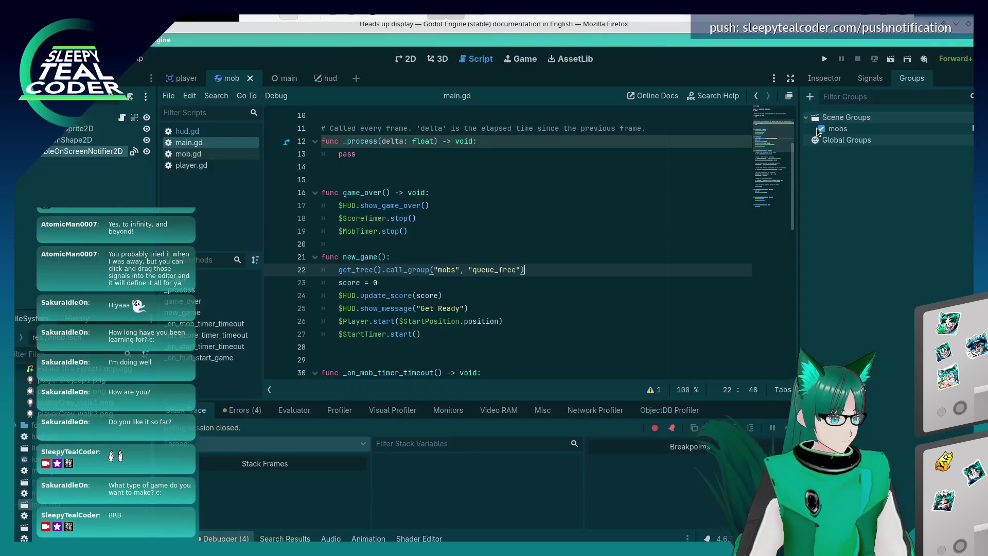
- Run the game, play to Game Over at score 2, and restart to check old creeps clear
{"action": "key", "text": "F5"}
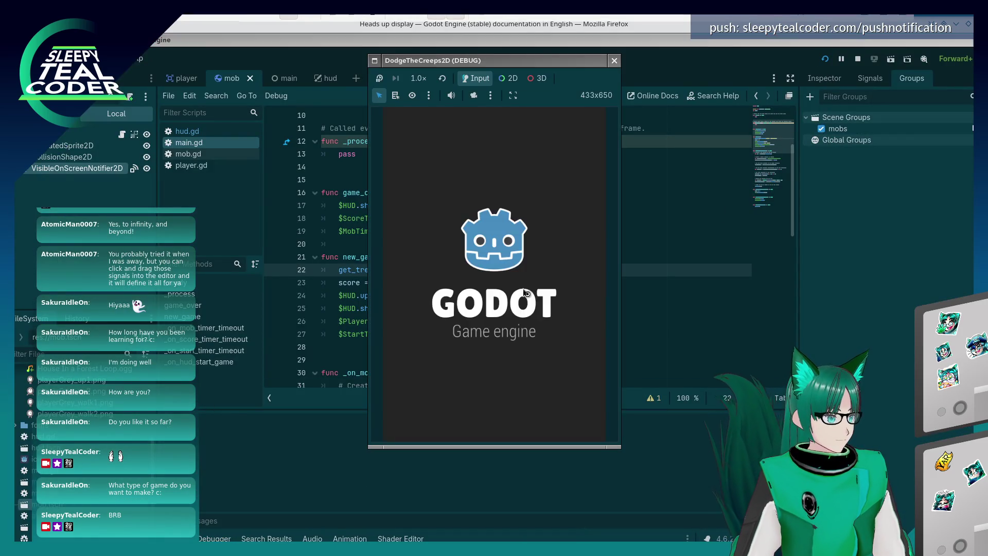
{"action": "left_click", "coordinate": [516, 385]}
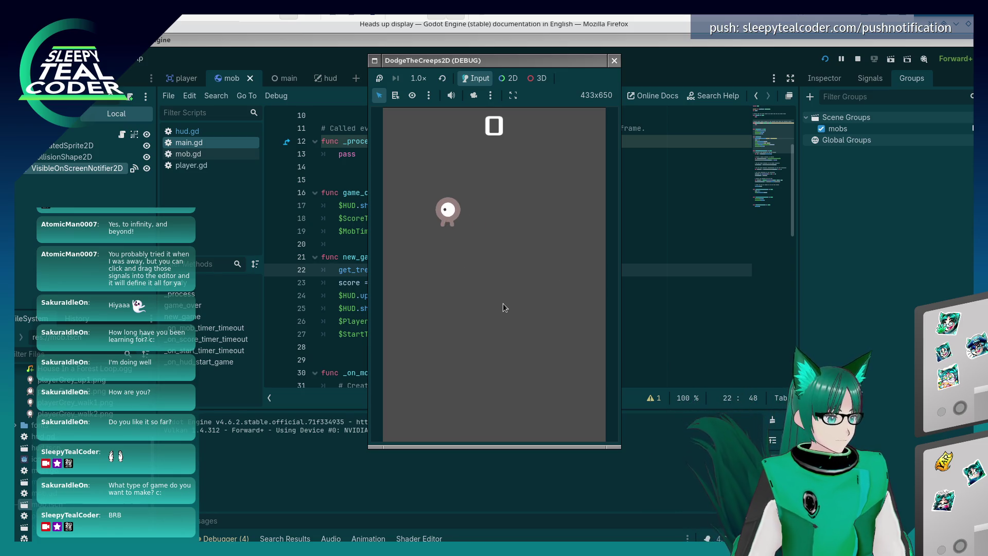
{"action": "key", "text": "Right"}
{"action": "key", "text": "Down"}
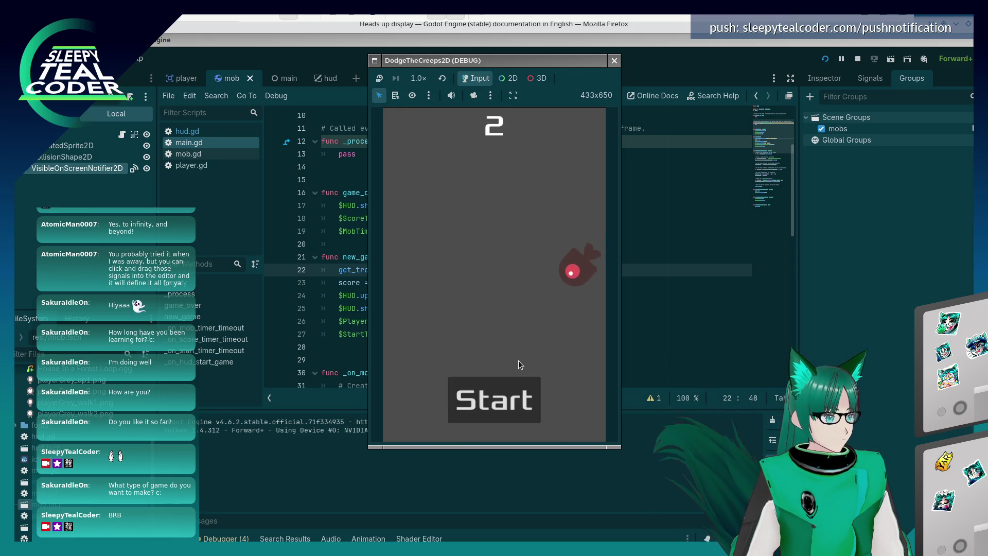
{"action": "left_click", "coordinate": [512, 389]}
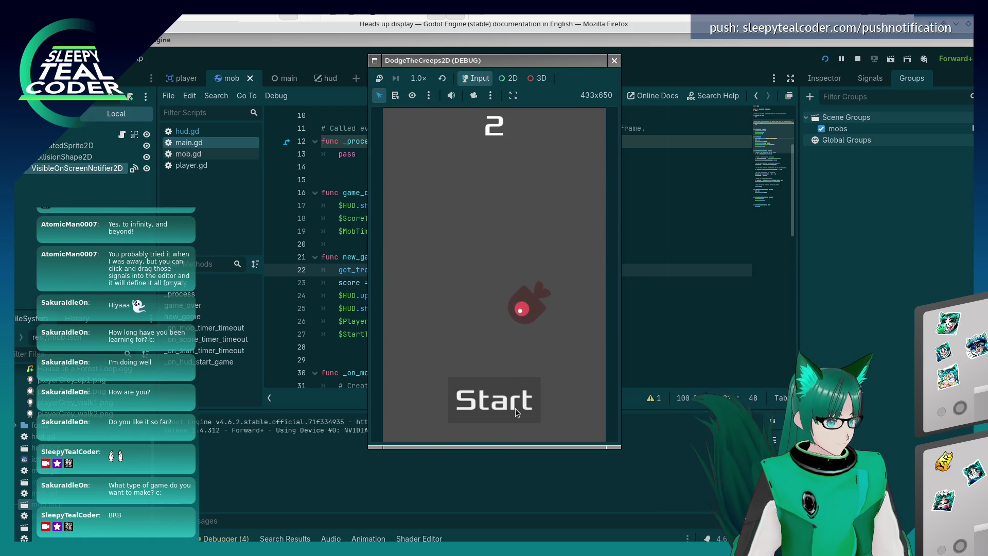
{"action": "left_click", "coordinate": [515, 406]}
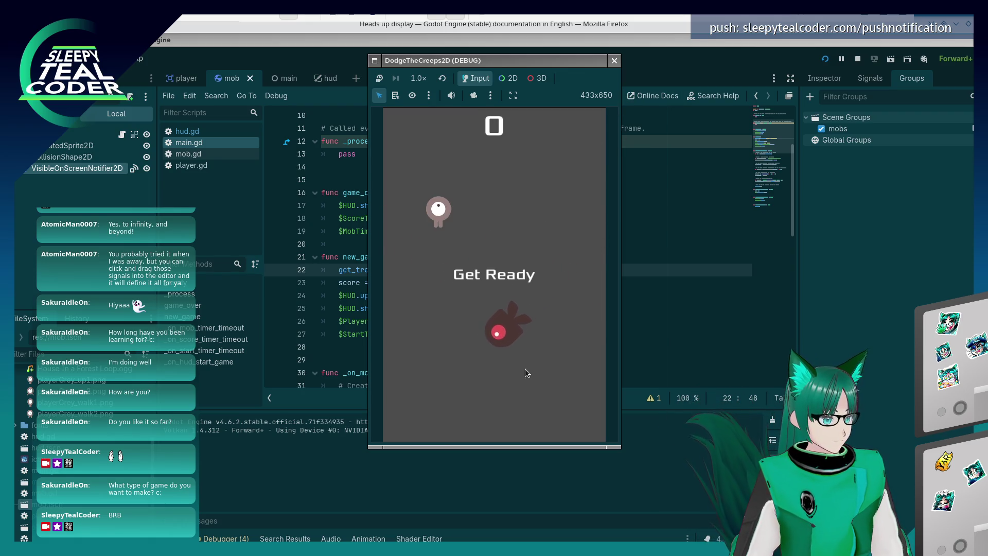
- Close the running game and go back to the docs in Firefox
{"action": "left_click", "coordinate": [613, 61]}
{"action": "left_click", "coordinate": [543, 271]}
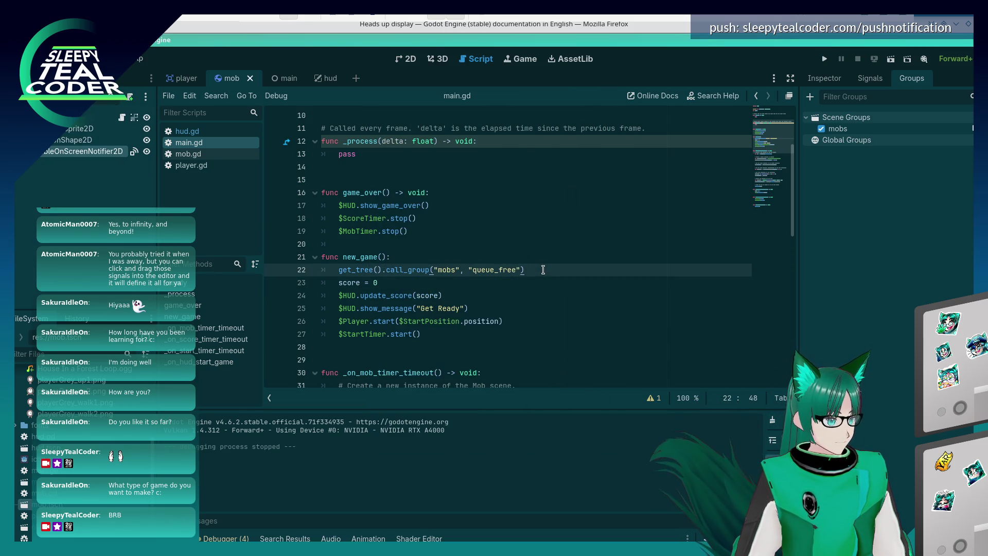
{"action": "key", "text": "alt+Tab"}
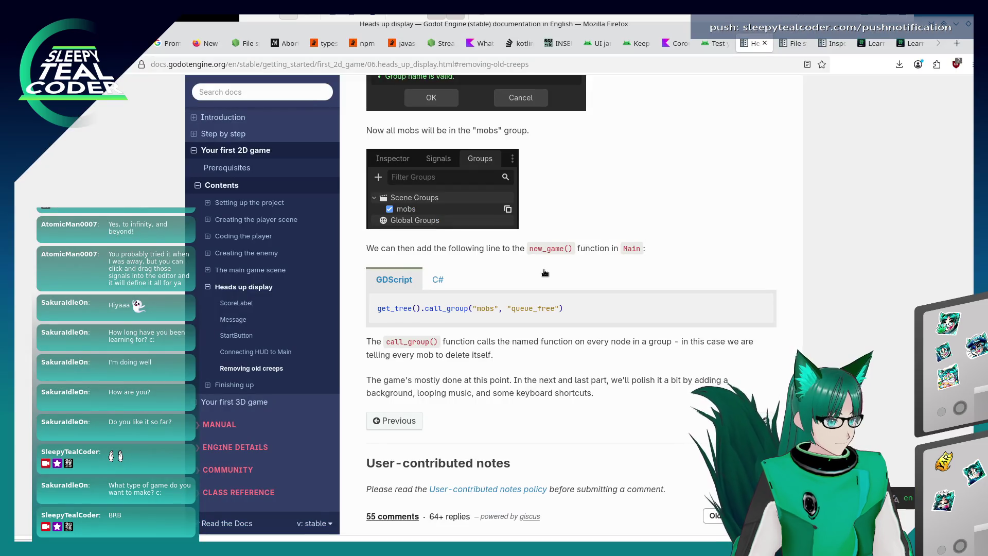
- Add a breakpoint on line 22's call_group line in new_game and try a first debug run
{"action": "key", "text": "alt+Tab"}
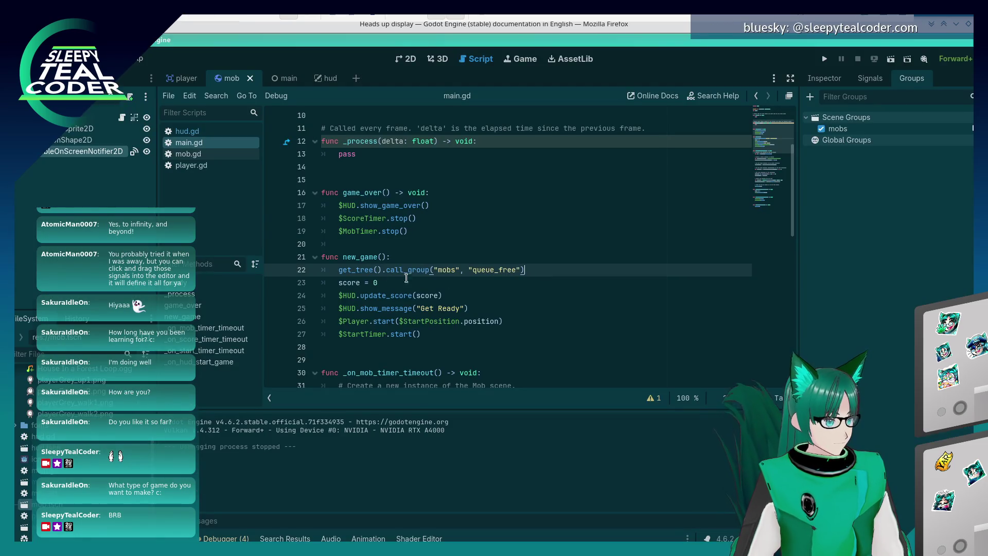
{"action": "left_click", "coordinate": [274, 270]}
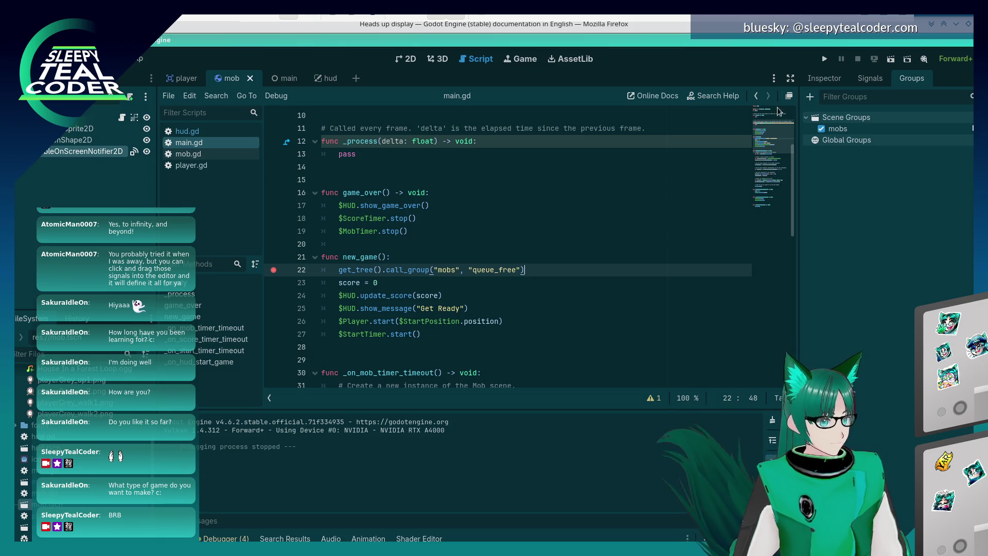
{"action": "left_click", "coordinate": [827, 64]}
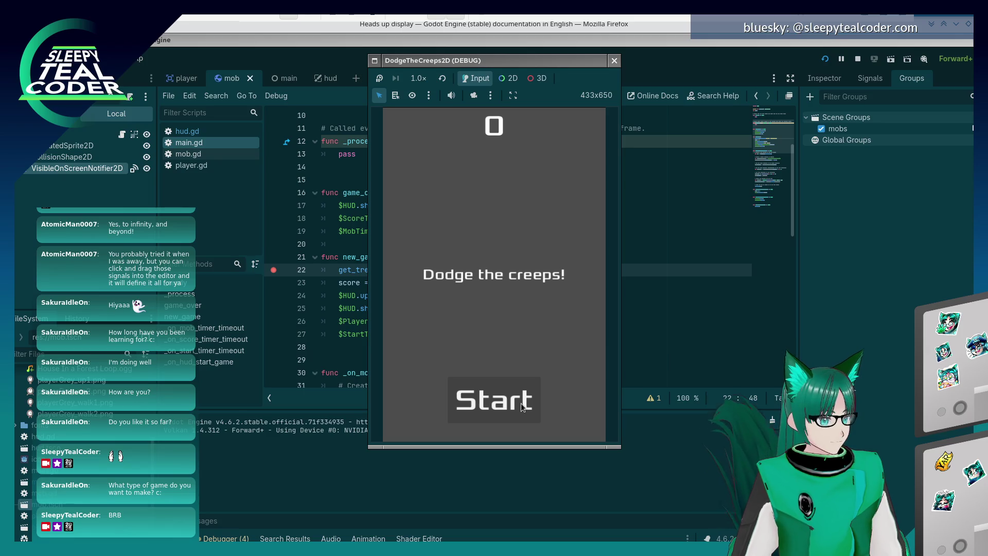
{"action": "left_click", "coordinate": [521, 403]}
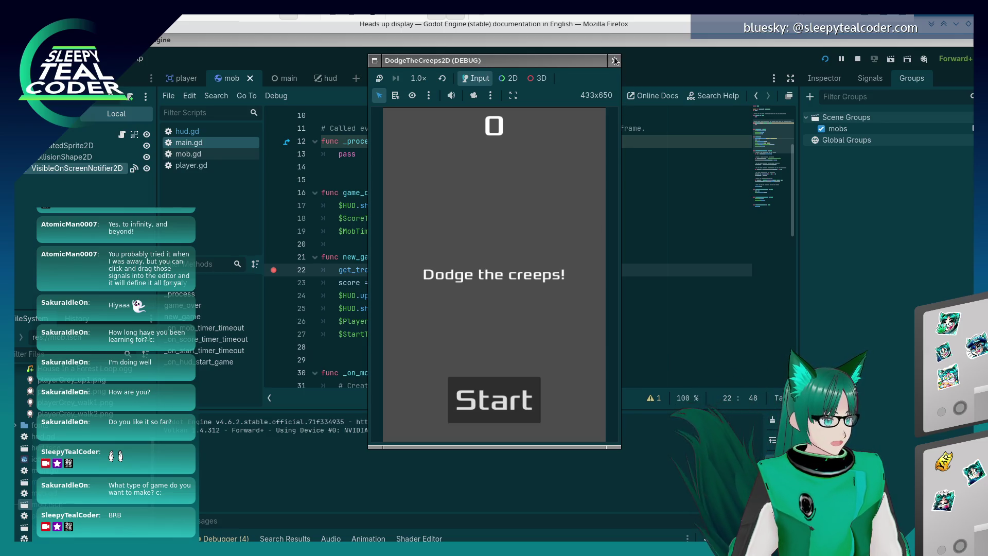
{"action": "key", "text": "F8"}
{"action": "left_click", "coordinate": [530, 234]}
- Relaunch with F5, continue past the breakpoint, play, and hit it again on the next round
{"action": "key", "text": "F5"}
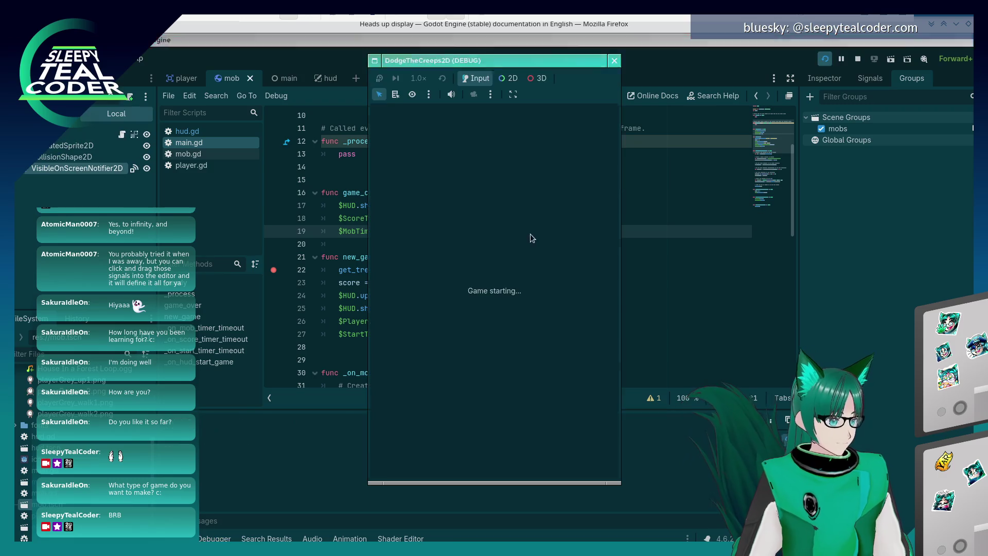
{"action": "left_click", "coordinate": [481, 394]}
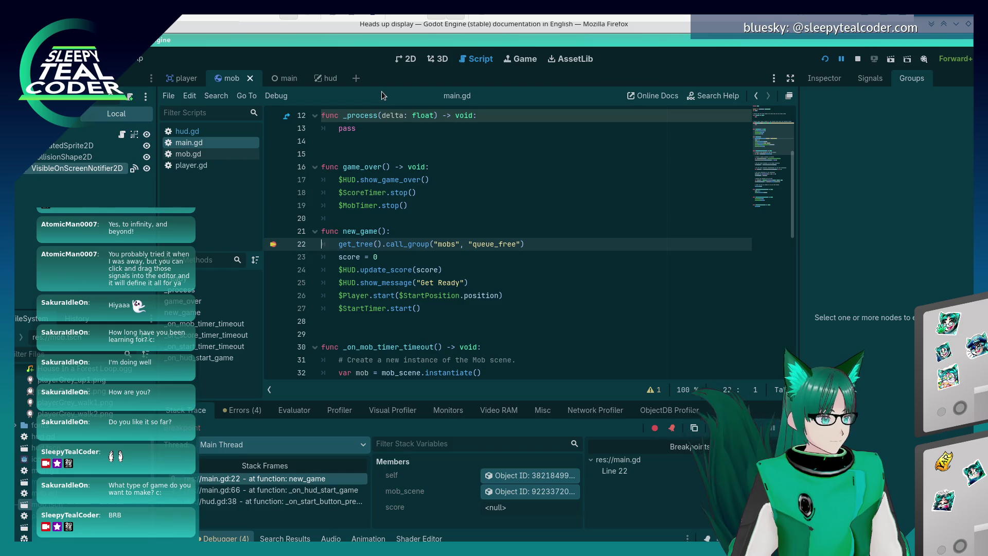
{"action": "key", "text": "F12"}
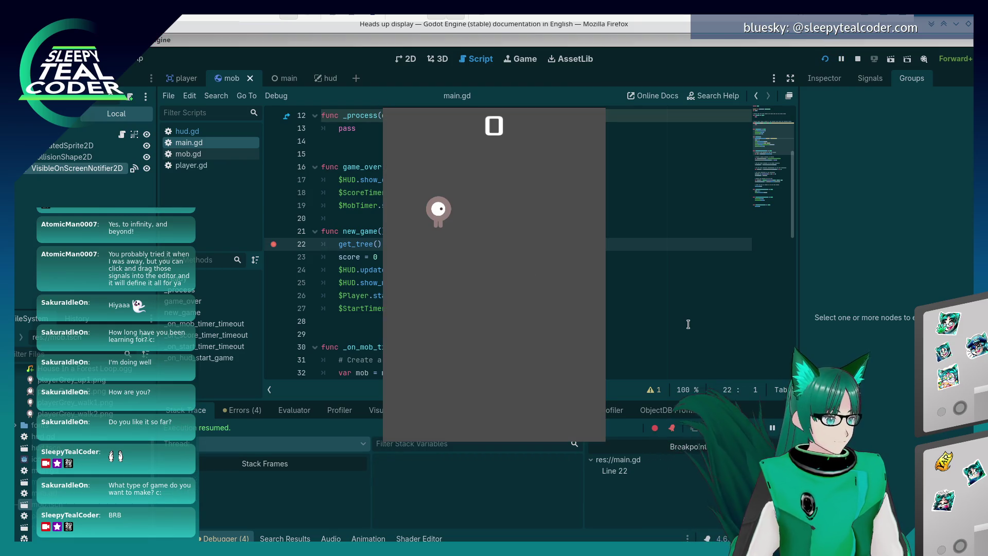
{"action": "key", "text": "Right"}
{"action": "key", "text": "Down"}
{"action": "key", "text": "Left"}
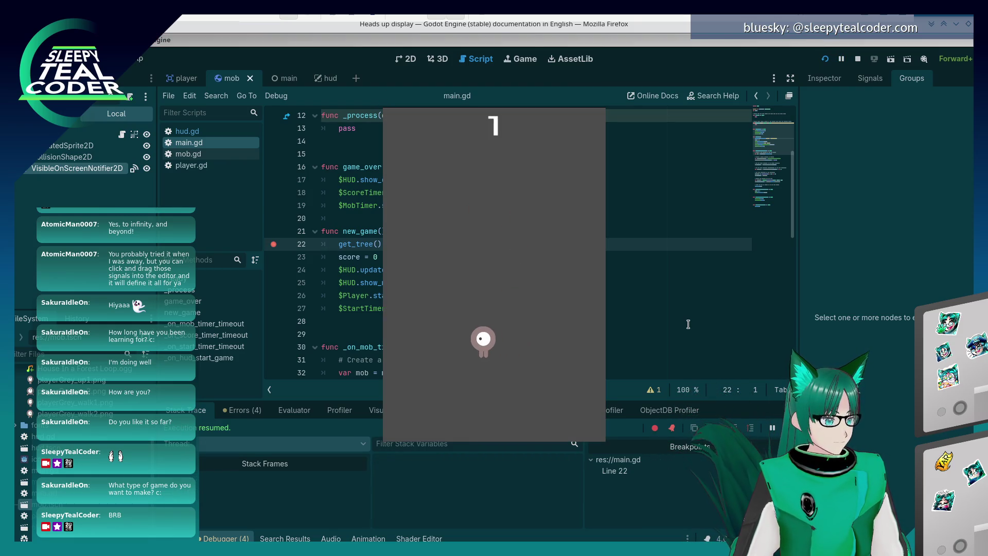
{"action": "key", "text": "Up"}
{"action": "key", "text": "Right"}
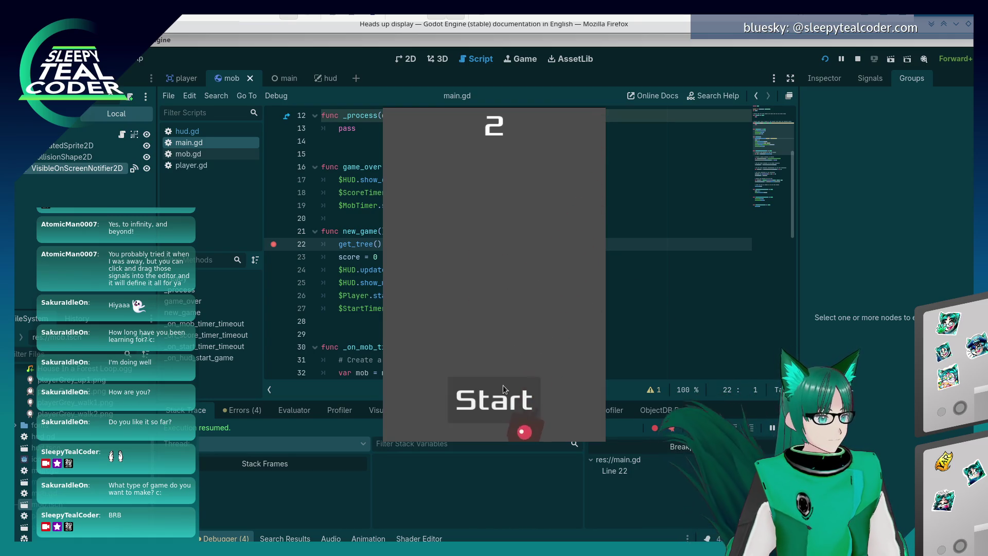
{"action": "left_click", "coordinate": [503, 388]}
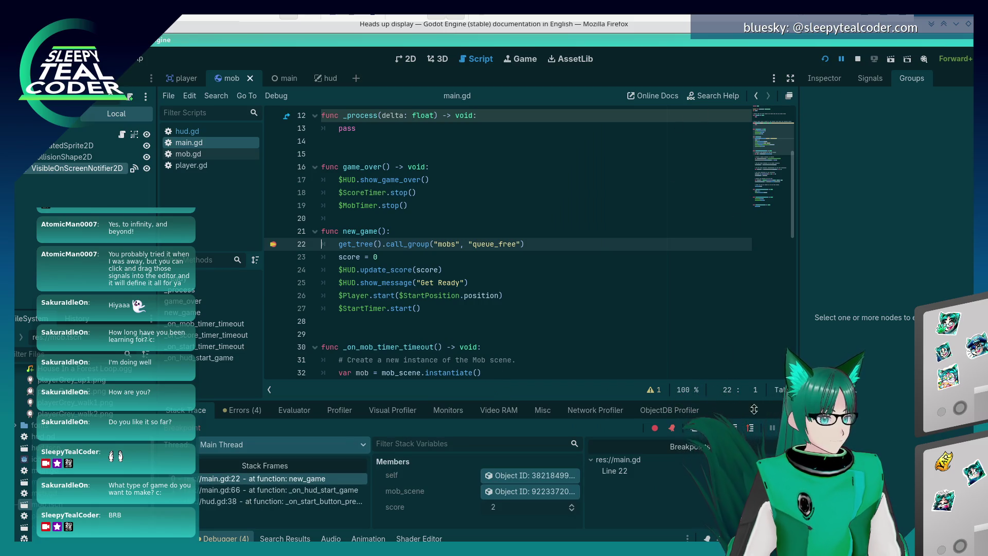
{"action": "key", "text": "F12"}
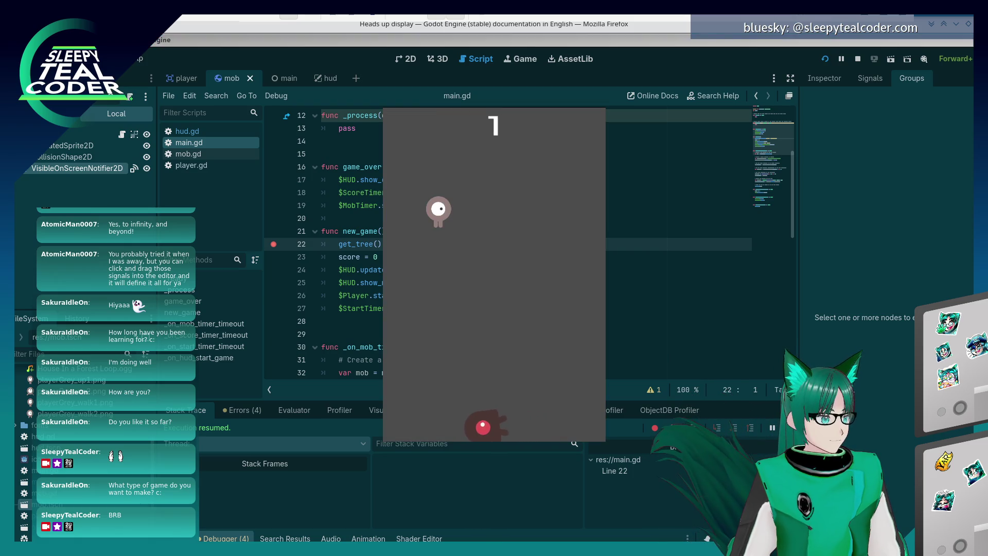
- Glance at the Godot docs in Firefox and the file manager, then return to the editor
{"action": "key", "text": "alt+Tab"}
{"action": "key", "text": "alt+Tab"}
{"action": "key", "text": "alt+Tab"}
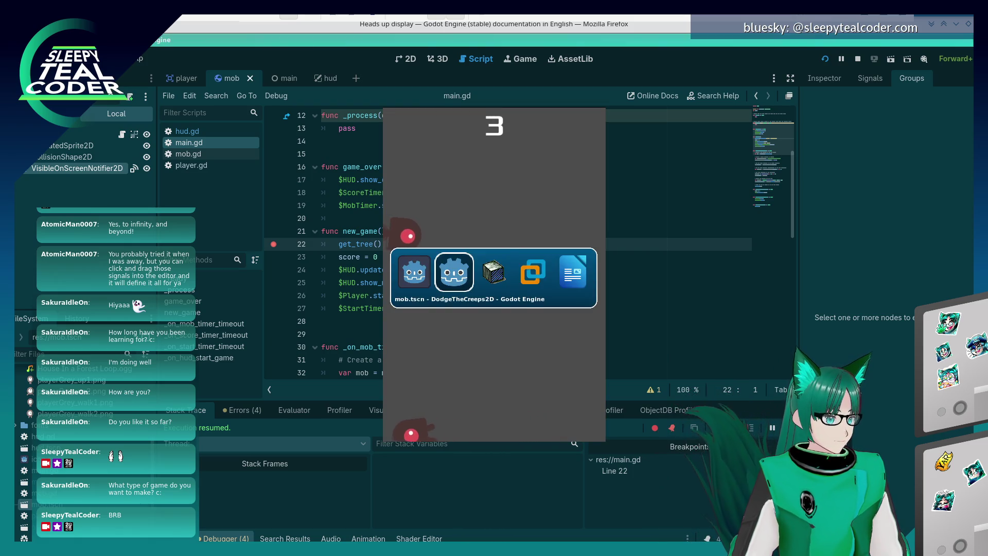
{"action": "key", "text": "alt+Tab"}
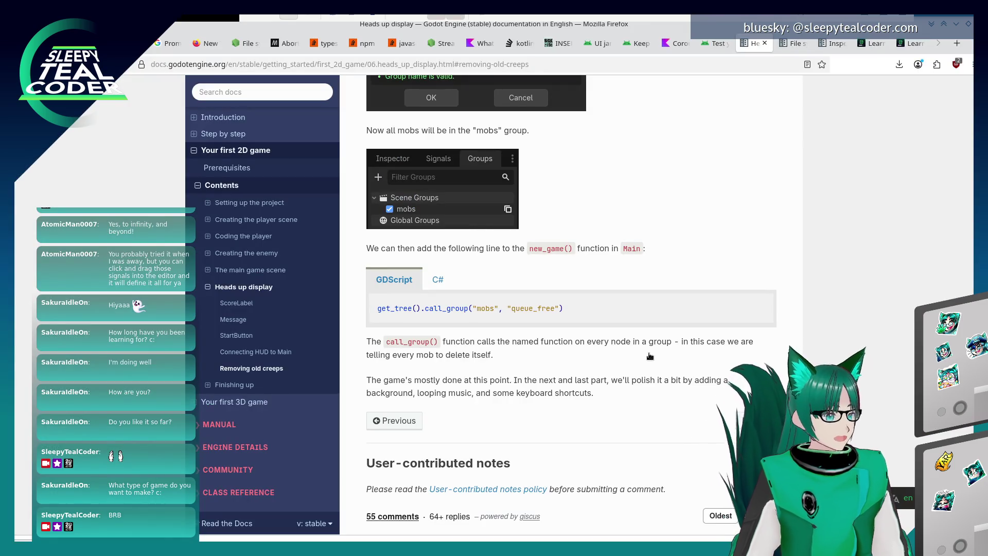
{"action": "scroll", "coordinate": [647, 355], "scroll_direction": "up", "scroll_amount": 5}
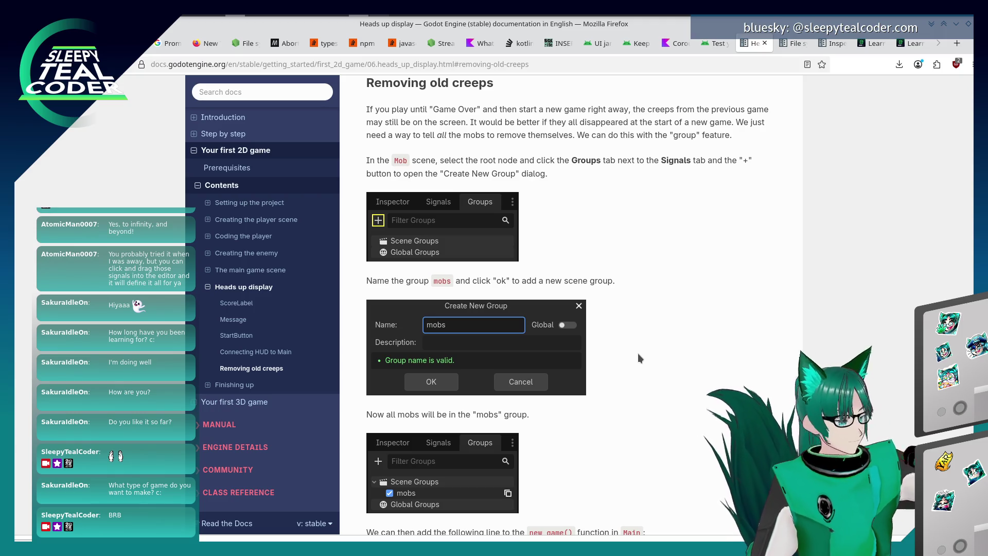
{"action": "key", "text": "alt+Tab"}
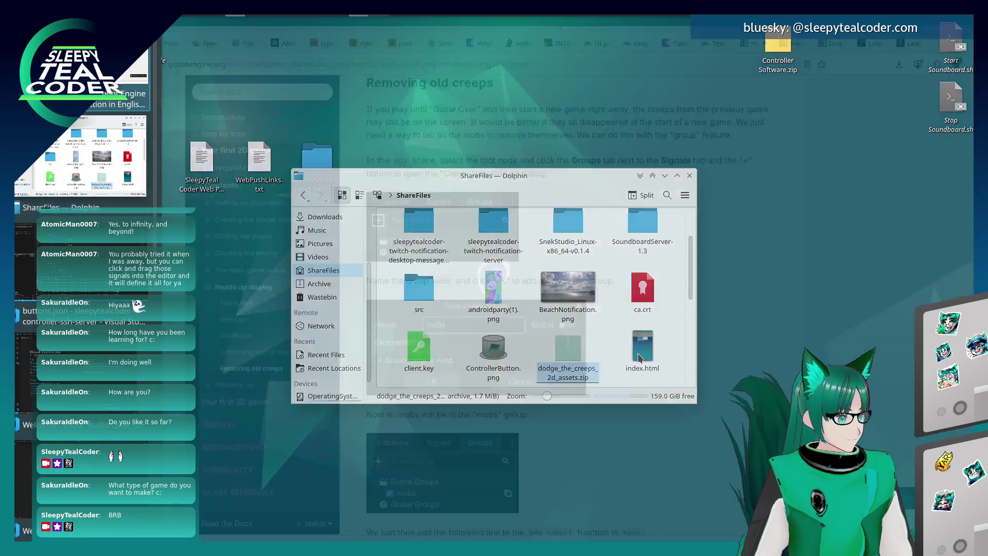
{"action": "key", "text": "alt+Tab"}
{"action": "key", "text": "alt+Tab"}
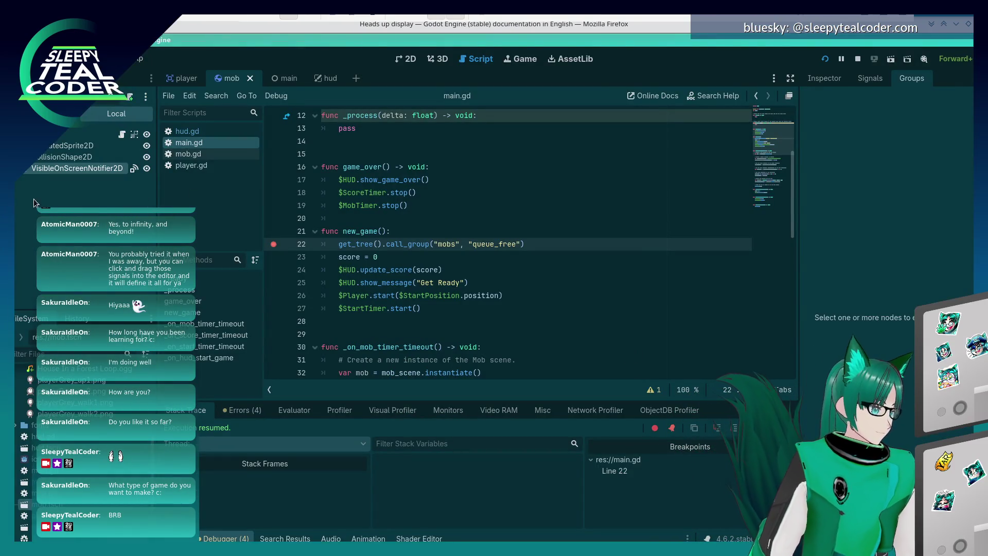
- Make sure the mob scene's root node belongs to the mobs group
{"action": "left_click", "coordinate": [82, 134]}
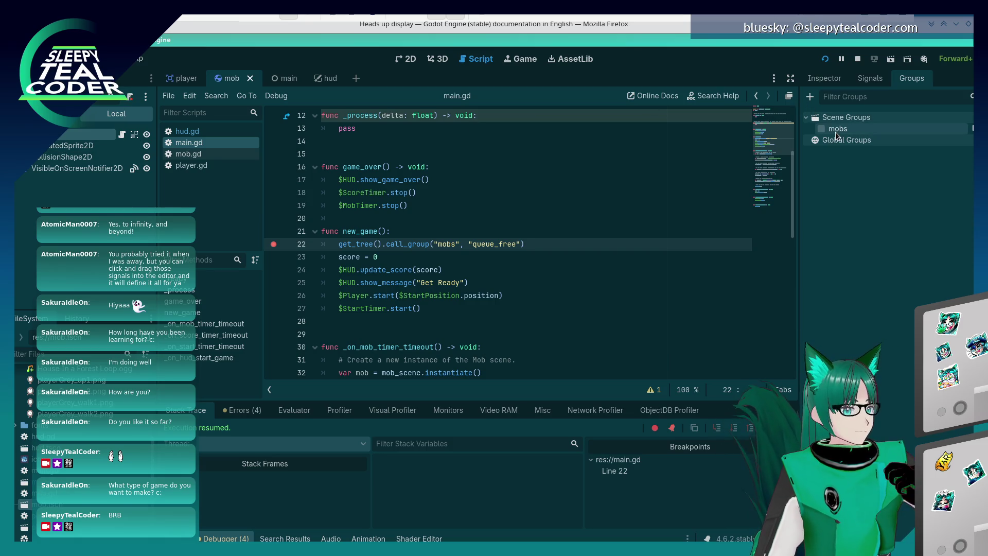
{"action": "left_click", "coordinate": [822, 129]}
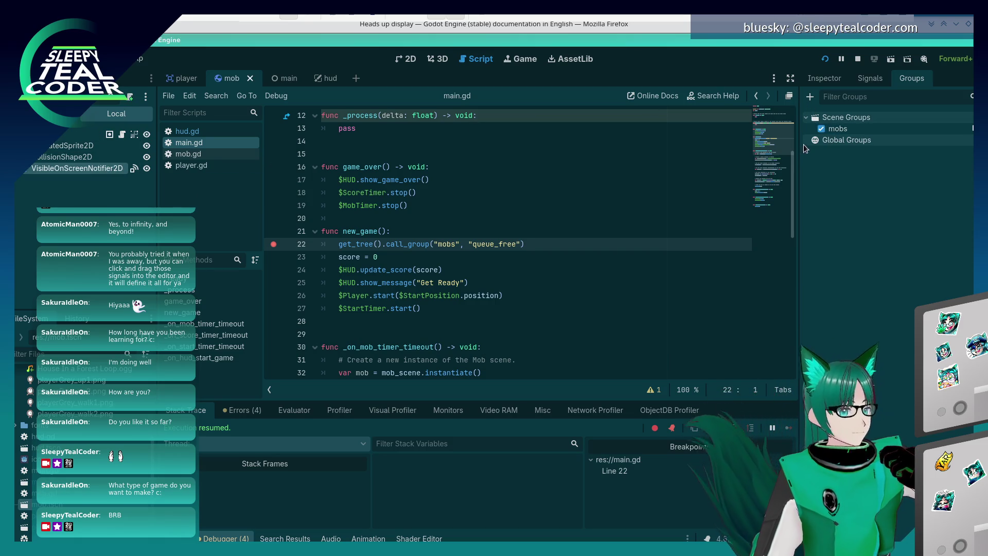
{"action": "left_click", "coordinate": [822, 129]}
{"action": "left_click", "coordinate": [822, 129]}
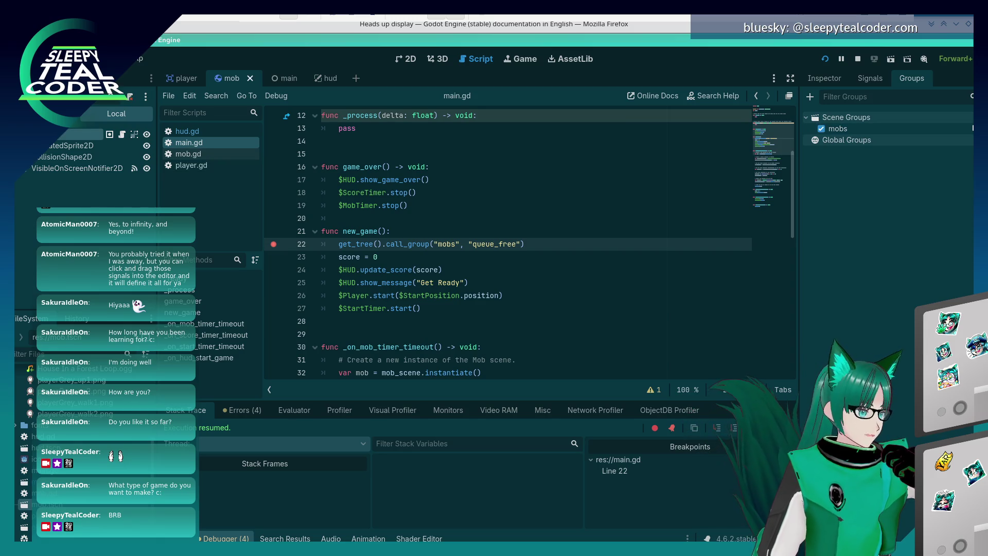
- Debug-run the game, continue past the new_game breakpoint, play, restart a round, then close it
{"action": "left_click", "coordinate": [826, 63]}
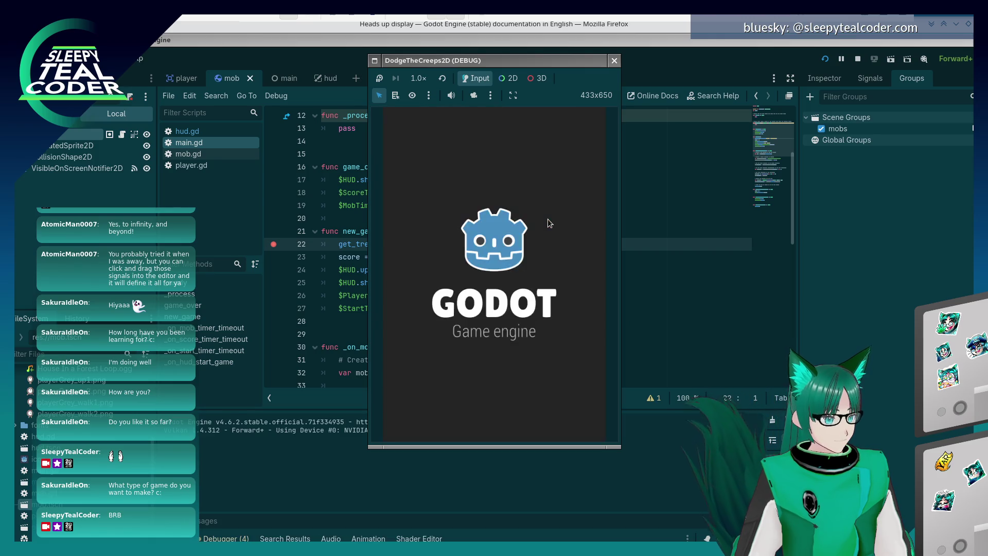
{"action": "left_click", "coordinate": [507, 406]}
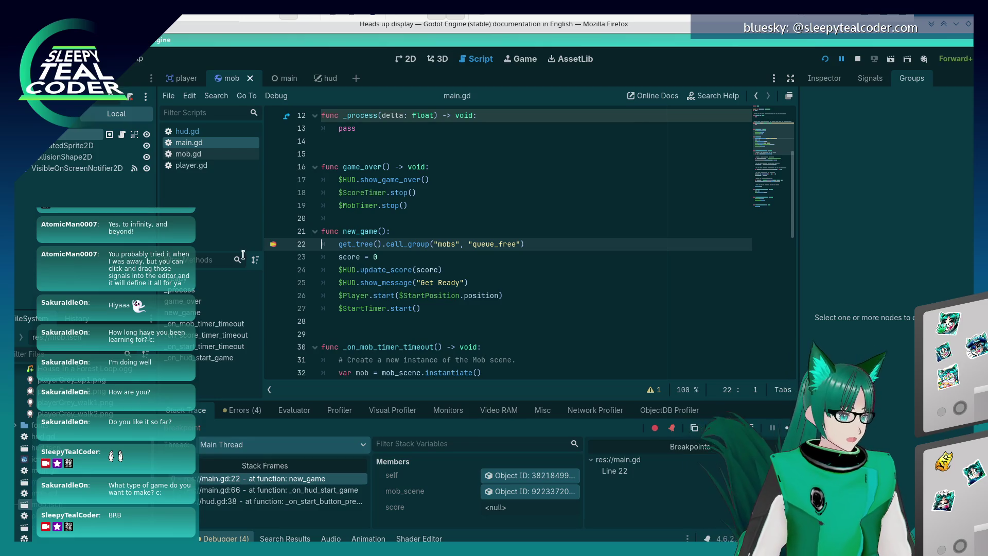
{"action": "key", "text": "F12"}
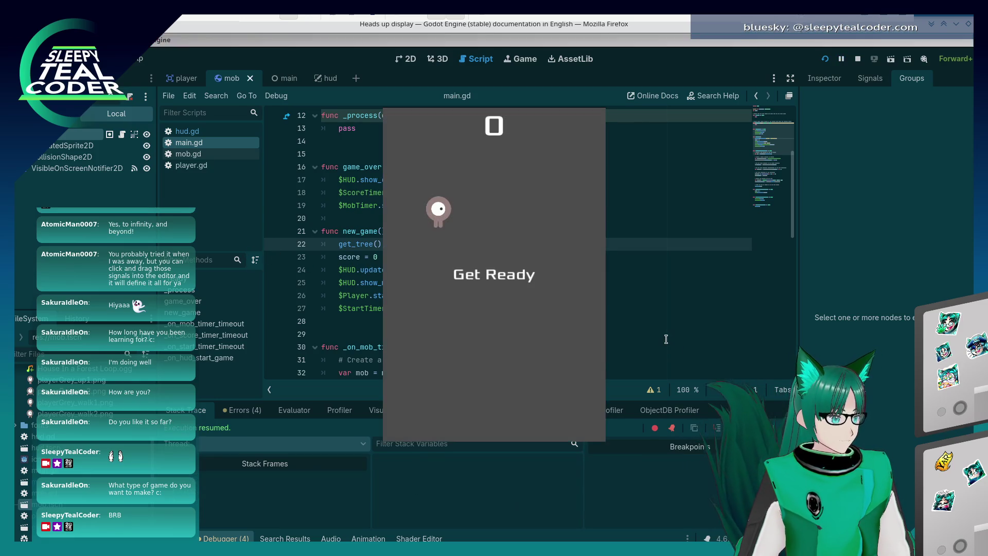
{"action": "key", "text": "Right"}
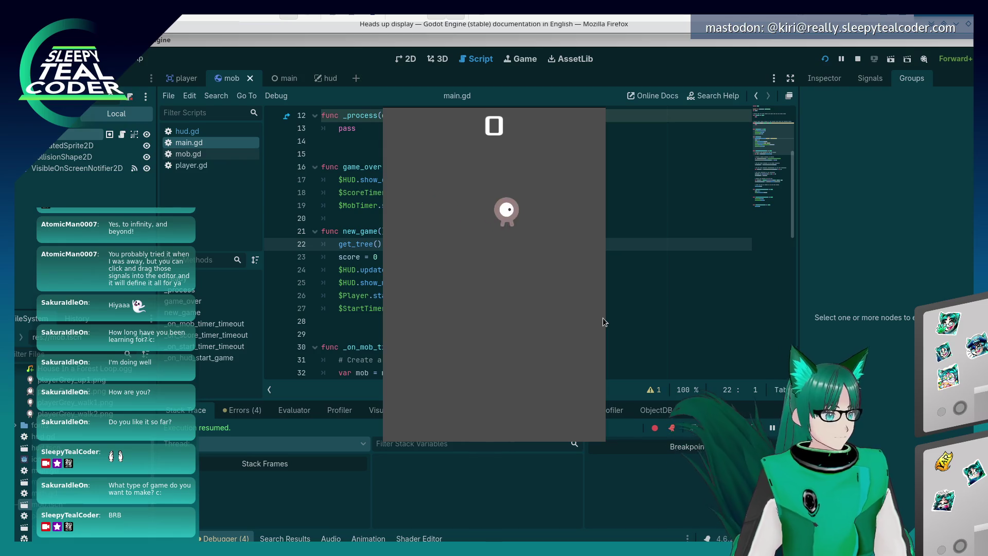
{"action": "key", "text": "Down"}
{"action": "key", "text": "Left"}
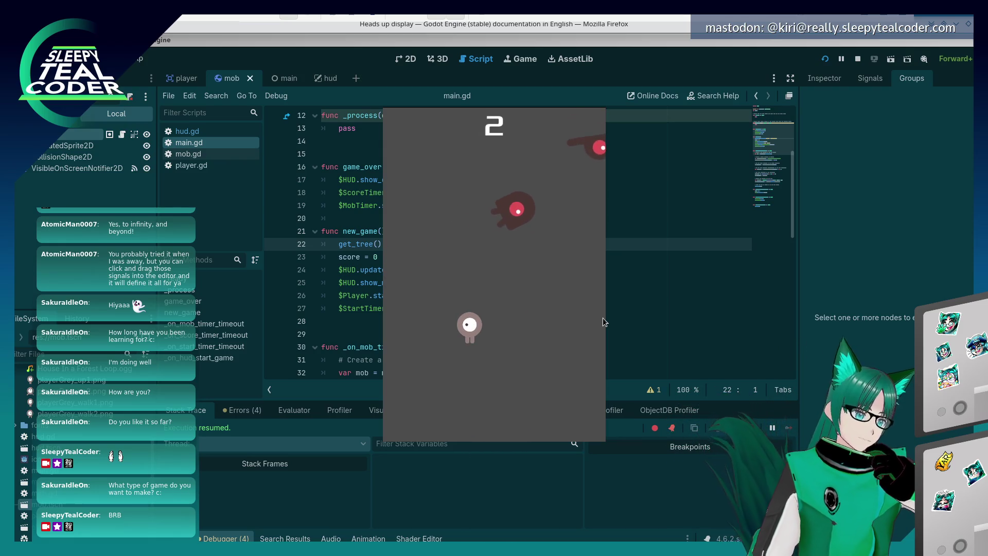
{"action": "key", "text": "Right"}
{"action": "key", "text": "Up"}
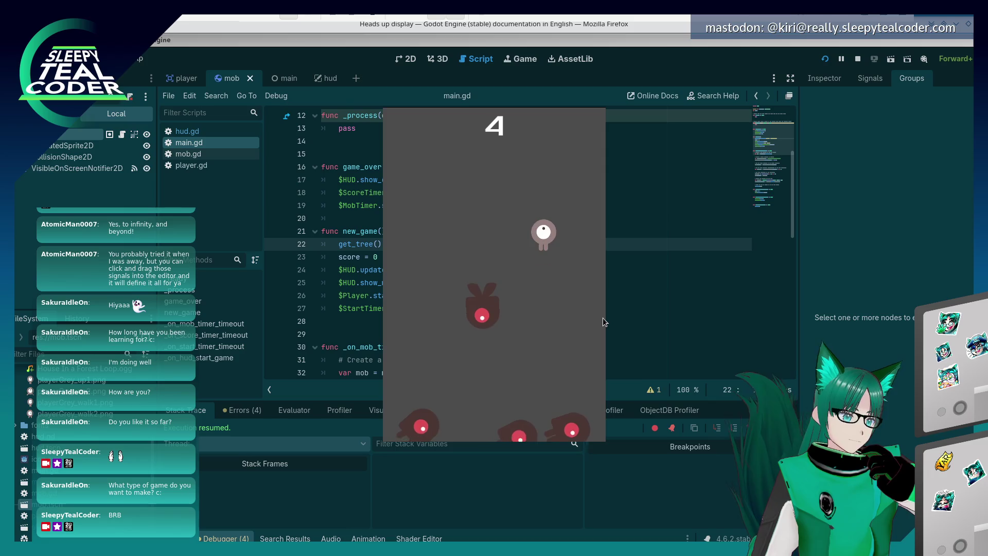
{"action": "key", "text": "Left"}
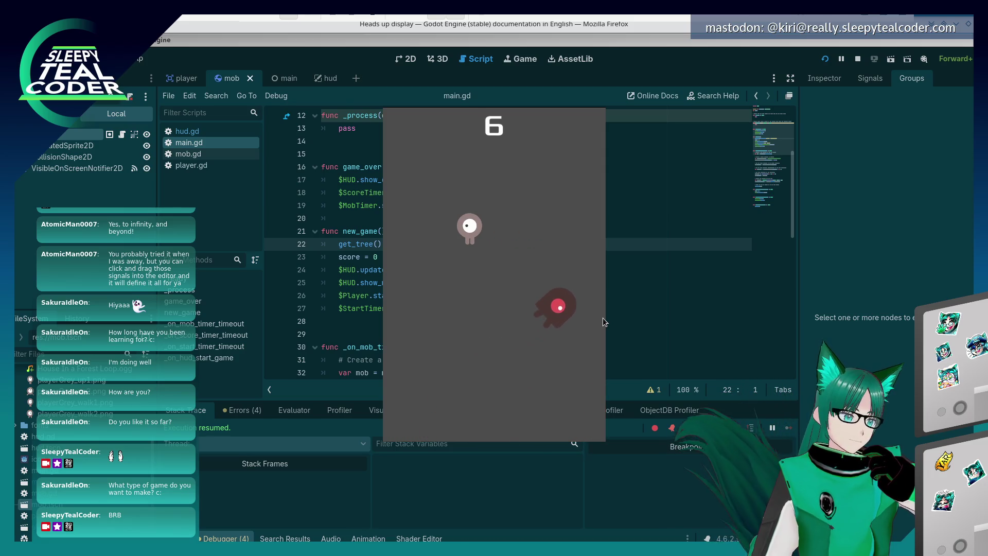
{"action": "key", "text": "Down"}
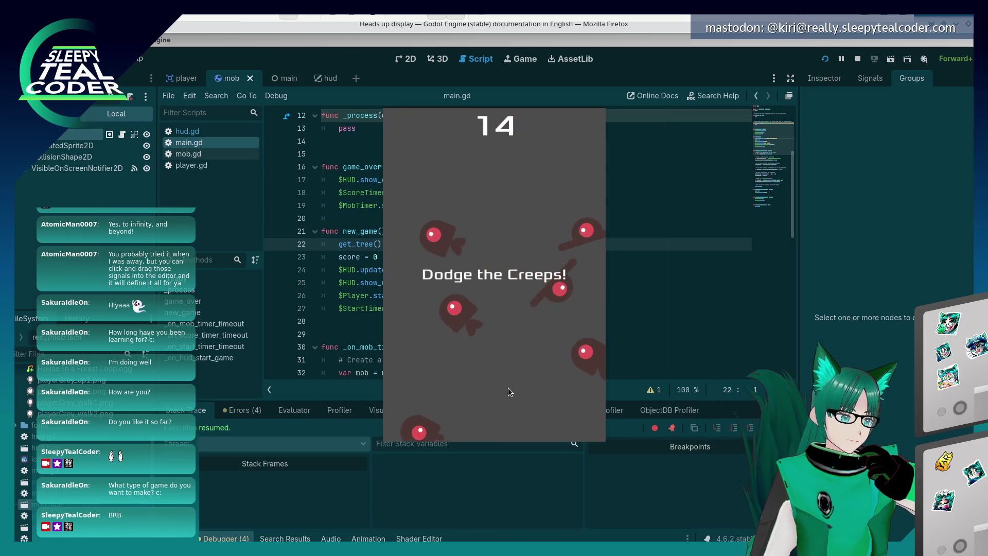
{"action": "left_click", "coordinate": [505, 404]}
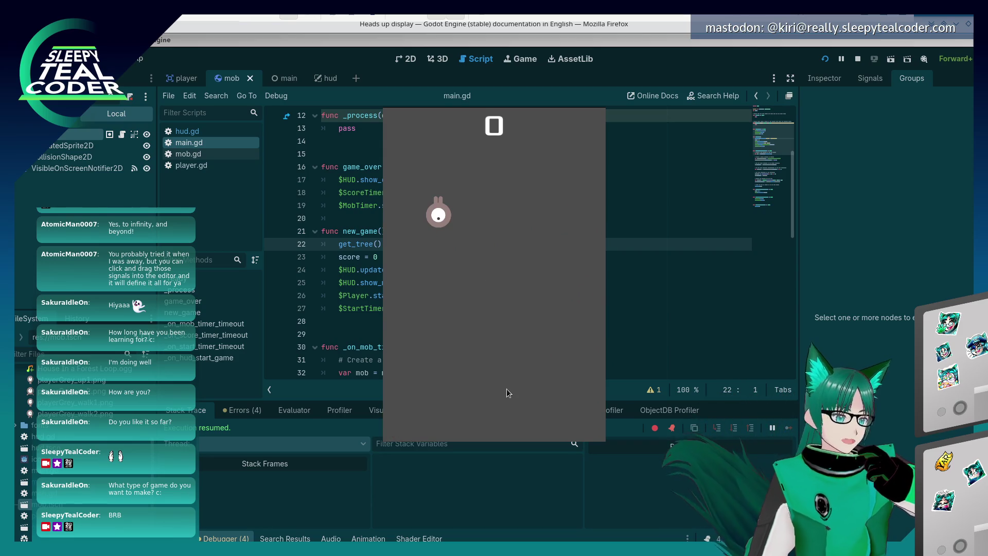
{"action": "key", "text": "alt+F4"}
- From the Heads up display docs page, go to the Finishing up tutorial page via the contents
{"action": "key", "text": "alt+Tab"}
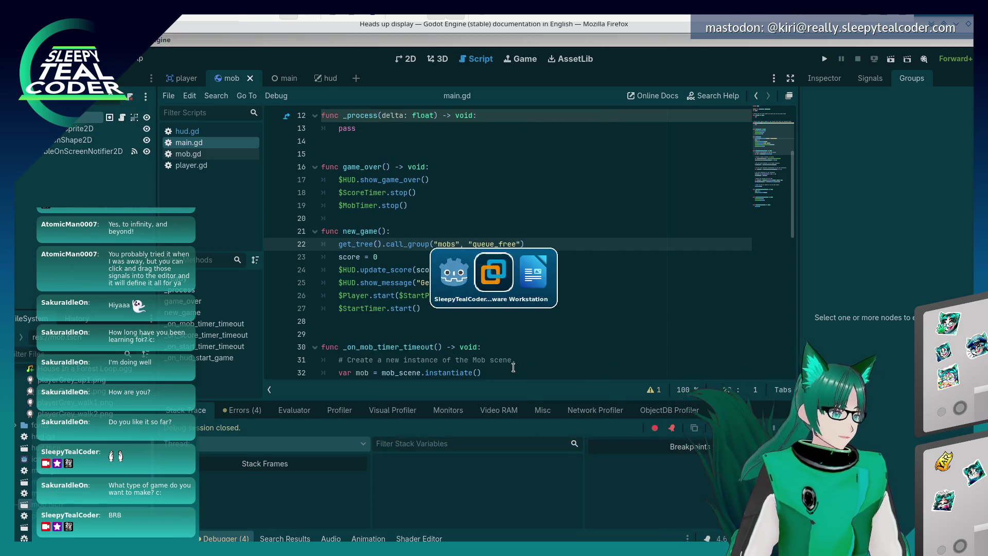
{"action": "scroll", "coordinate": [521, 387], "scroll_direction": "down", "scroll_amount": 10}
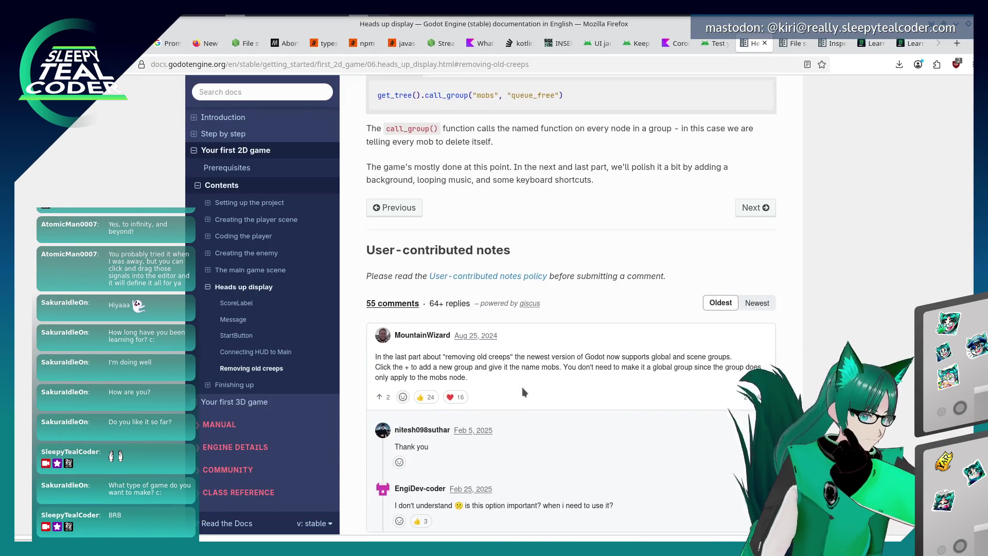
{"action": "scroll", "coordinate": [522, 390], "scroll_direction": "up", "scroll_amount": 3}
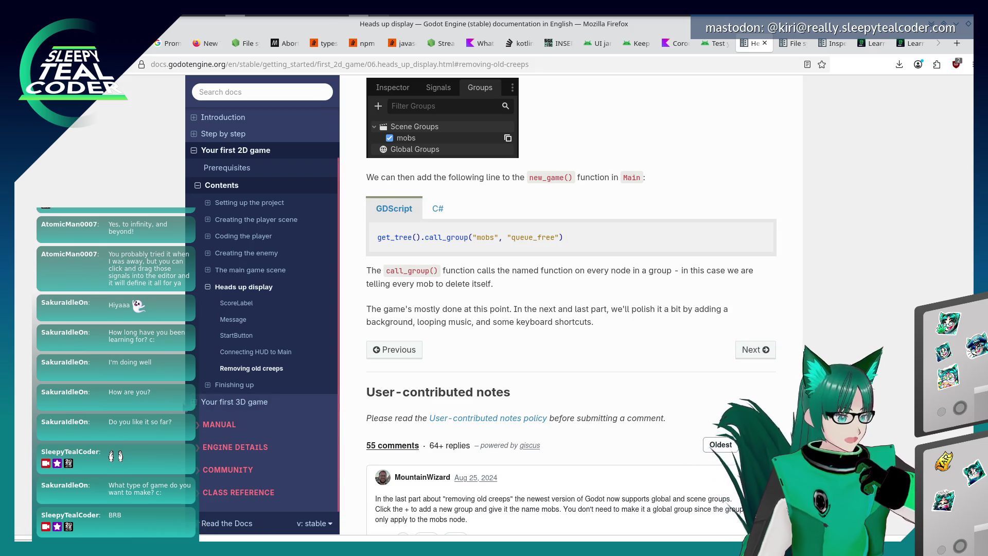
{"action": "left_click", "coordinate": [205, 390]}
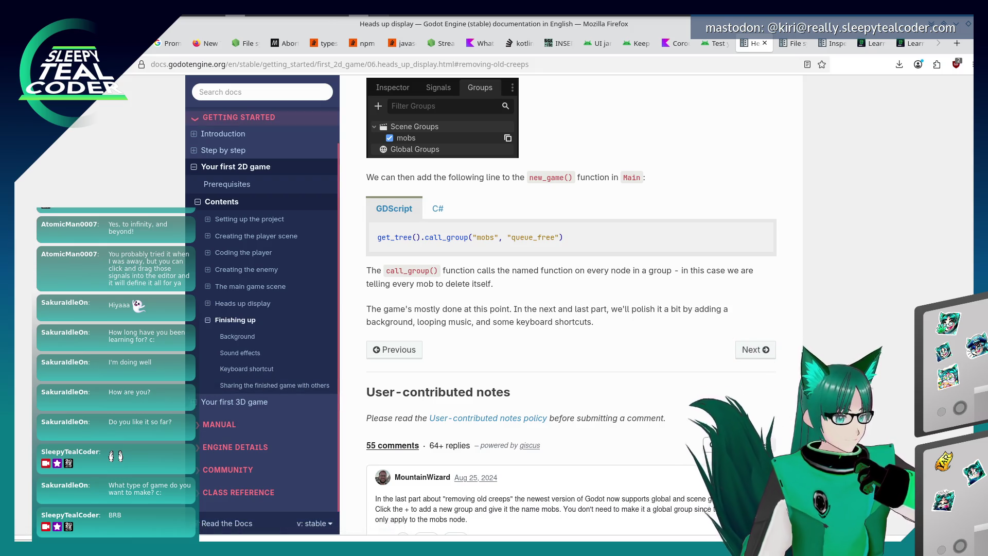
{"action": "left_click", "coordinate": [758, 352]}
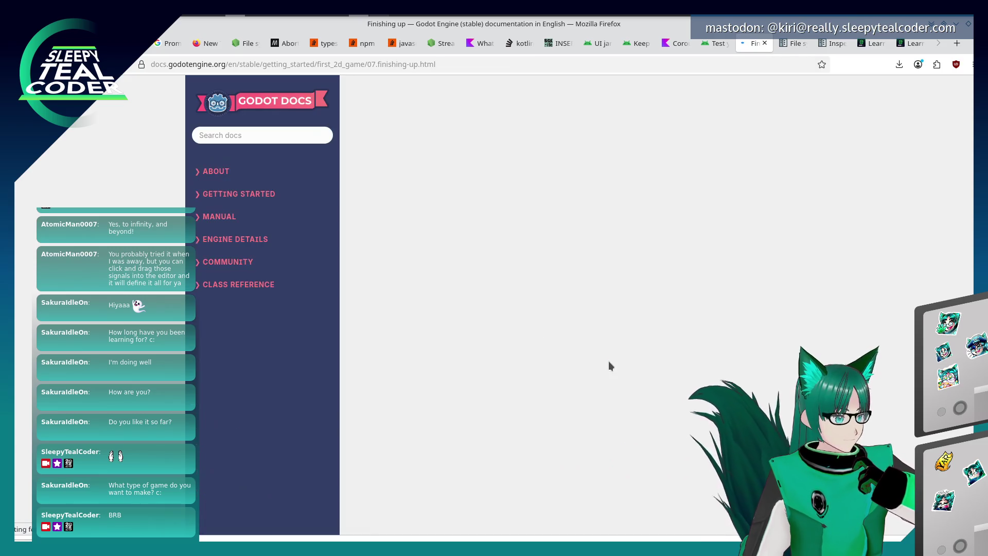
- Read through the Background section of the Finishing up page
{"action": "scroll", "coordinate": [609, 361], "scroll_direction": "down", "scroll_amount": 3}
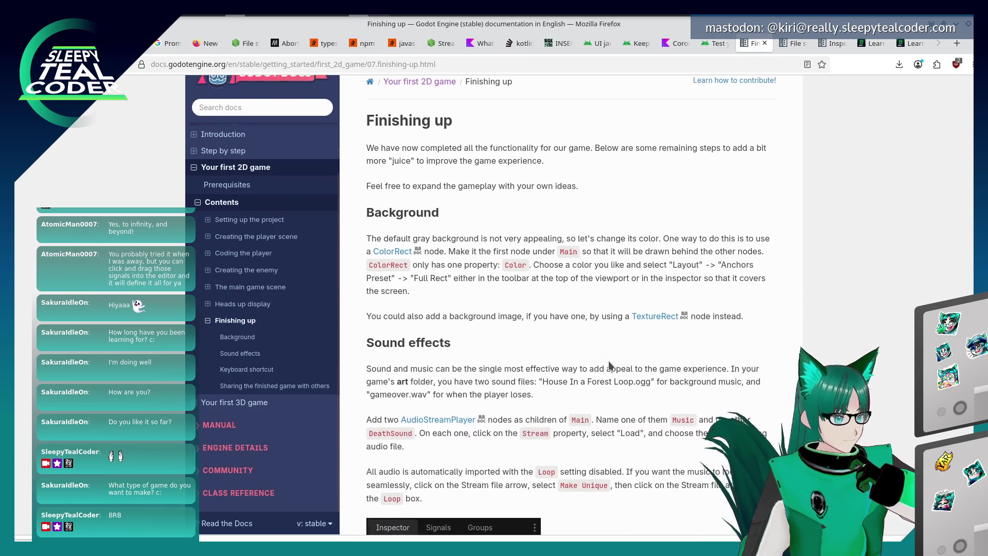
{"action": "scroll", "coordinate": [610, 360], "scroll_direction": "up", "scroll_amount": 1}
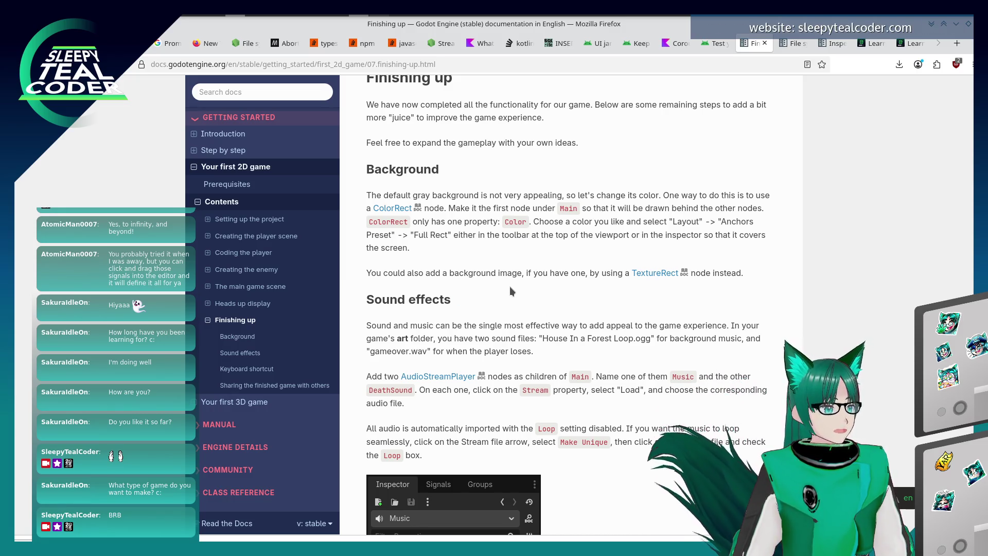
{"action": "scroll", "coordinate": [511, 291], "scroll_direction": "down", "scroll_amount": 3}
{"action": "scroll", "coordinate": [571, 264], "scroll_direction": "up", "scroll_amount": 1}
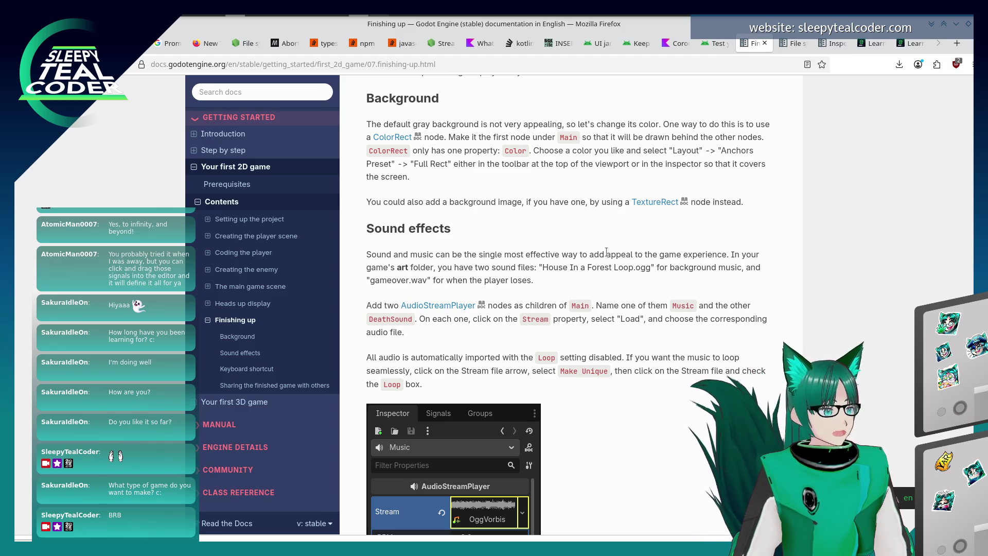
{"action": "scroll", "coordinate": [592, 236], "scroll_direction": "down", "scroll_amount": 1}
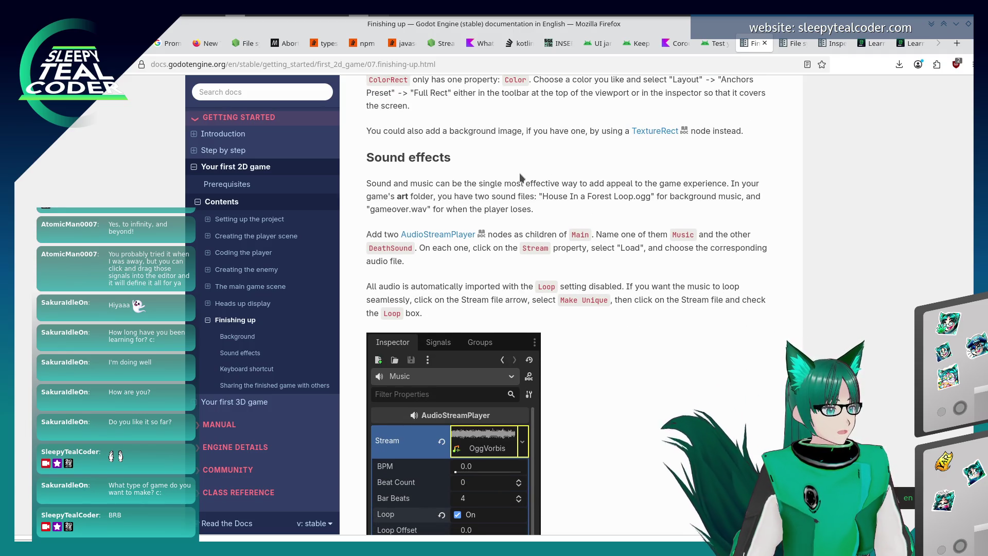
- Return to the Godot editor and switch to the main scene tab
{"action": "key", "text": "alt+Tab"}
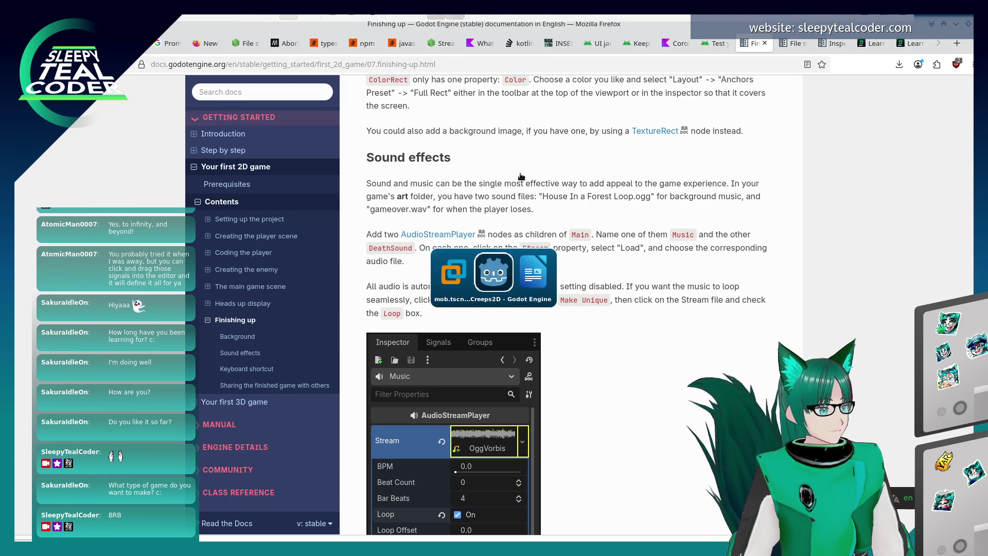
{"action": "scroll", "coordinate": [582, 310], "scroll_direction": "up", "scroll_amount": 2}
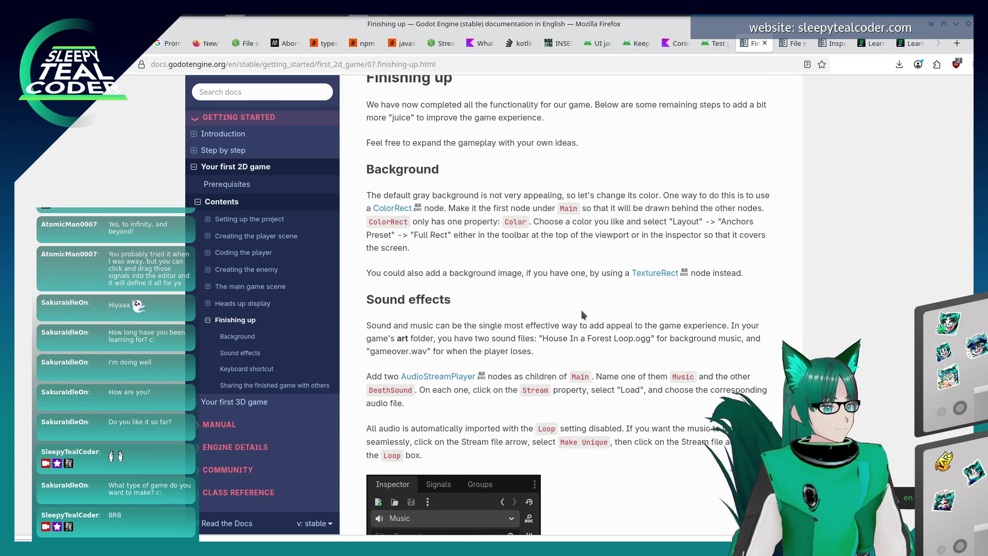
{"action": "key", "text": "alt+Tab"}
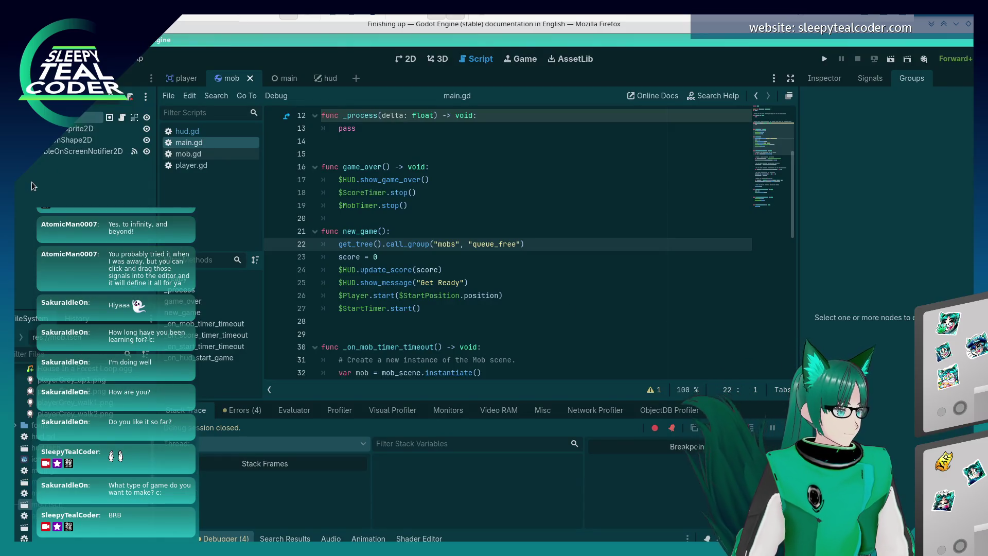
{"action": "key", "text": "alt+Tab"}
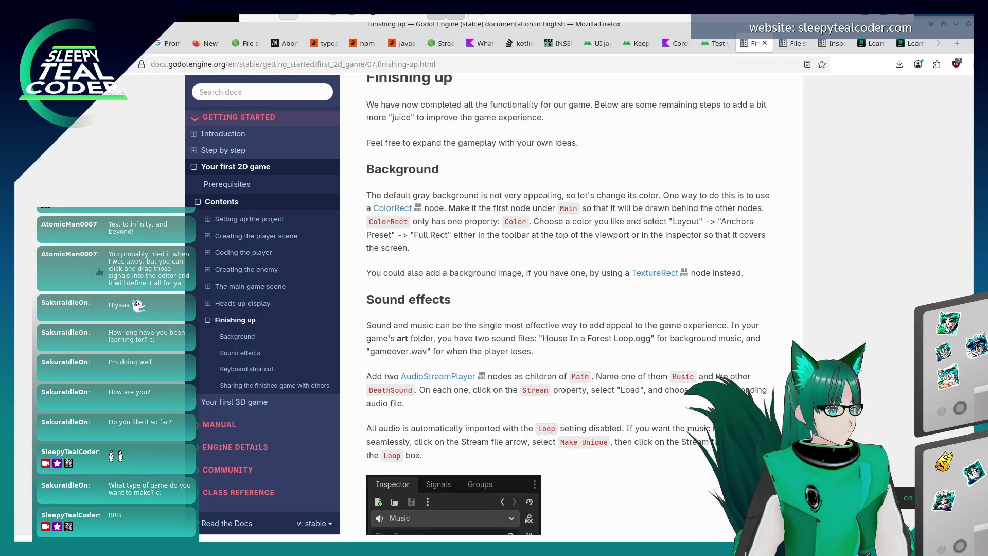
{"action": "key", "text": "alt+Tab"}
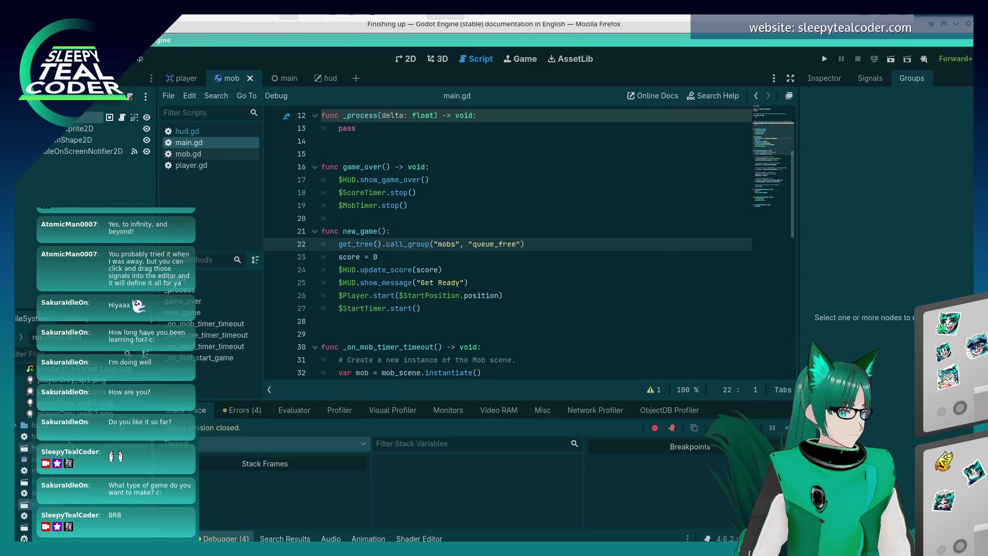
{"action": "key", "text": "ctrl+Tab"}
- Add a ColorRect child to Main and move it to be Main's first child
{"action": "right_click", "coordinate": [75, 137]}
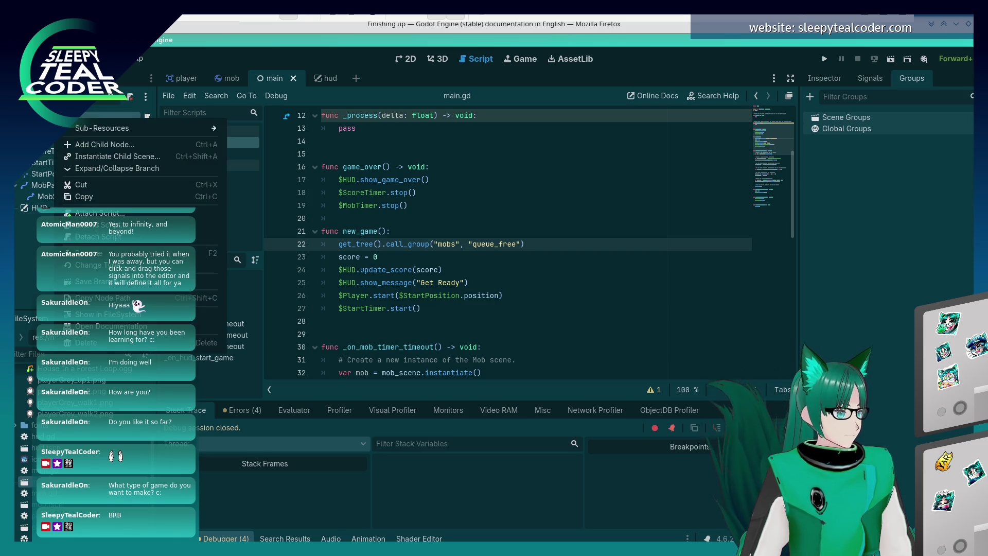
{"action": "left_click", "coordinate": [102, 145]}
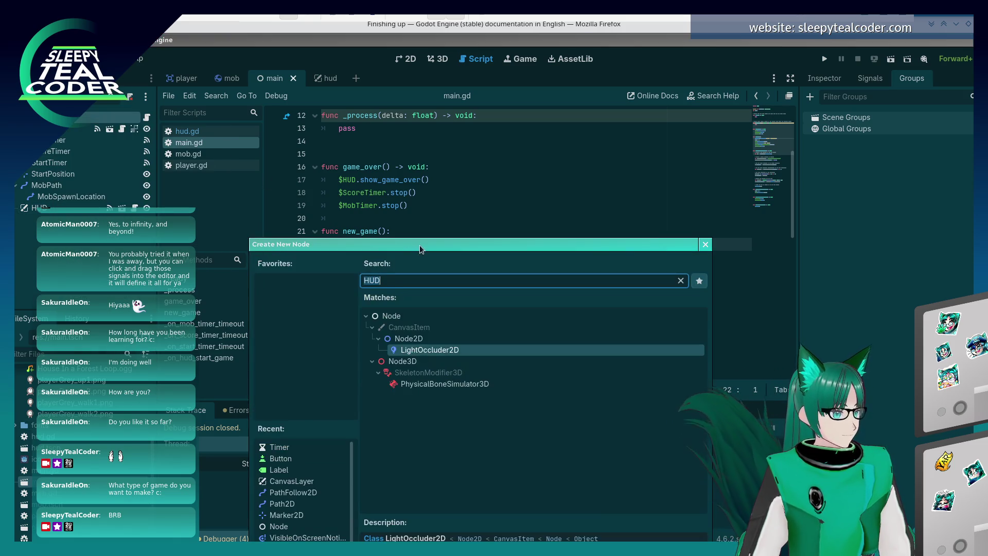
{"action": "type", "text": "colorr"}
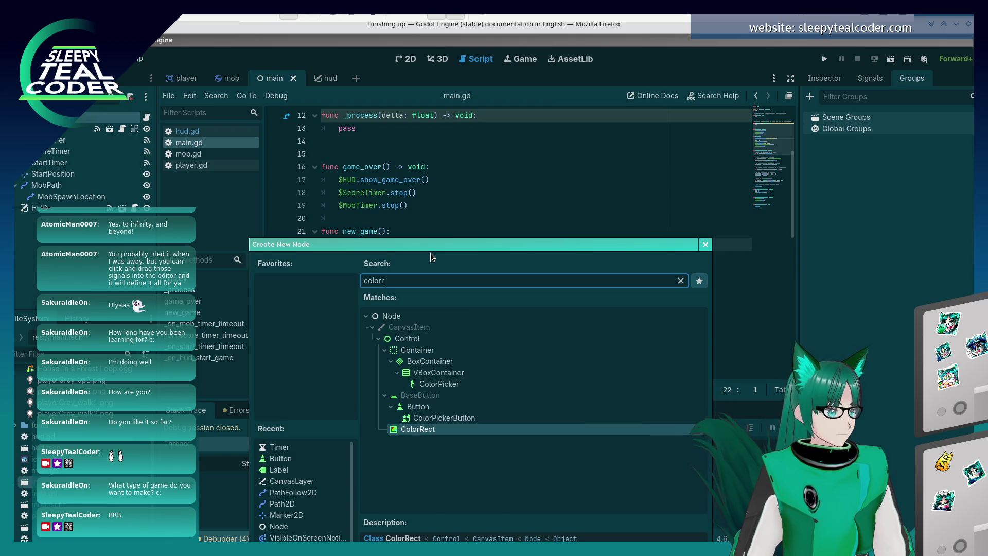
{"action": "key", "text": "Return"}
{"action": "key", "text": "alt+Tab"}
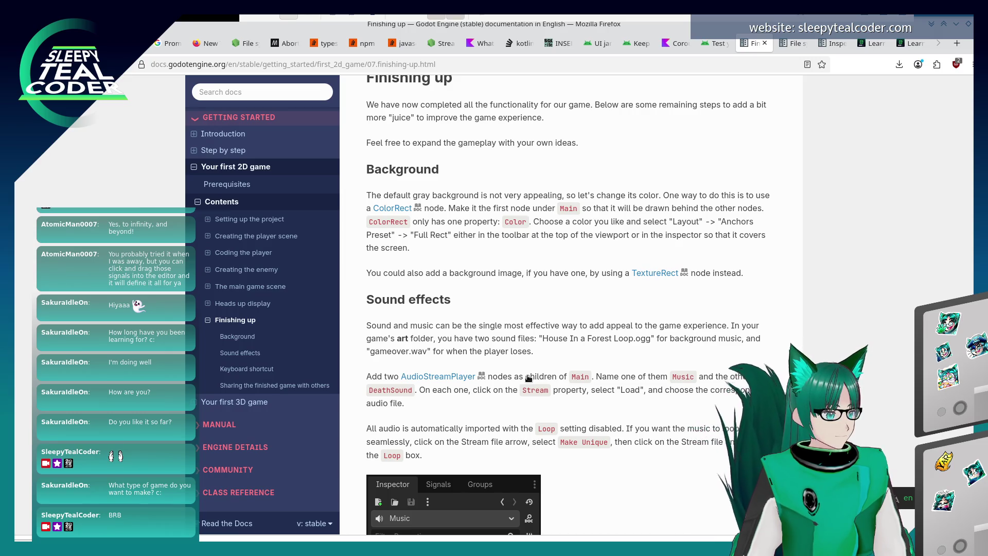
{"action": "key", "text": "alt+Tab"}
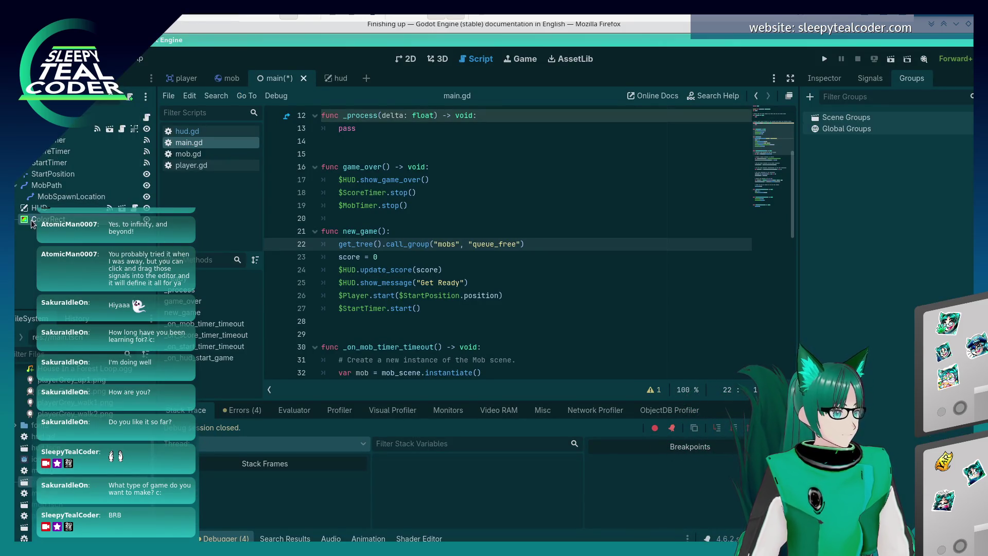
{"action": "left_click_drag", "start_coordinate": [20, 207], "coordinate": [20, 129]}
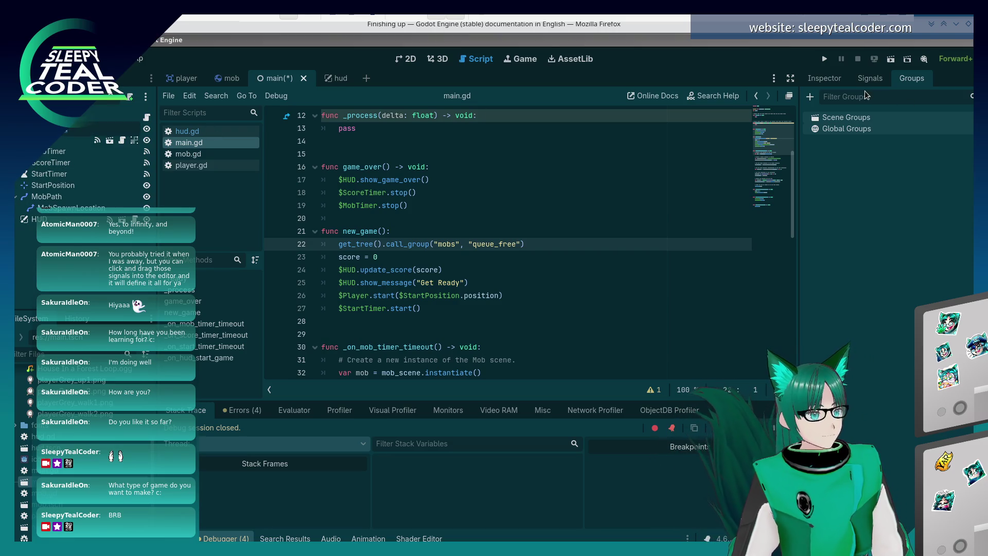
- Set the ColorRect's Color to dark green 3e7c58 in the Inspector
{"action": "left_click", "coordinate": [825, 79]}
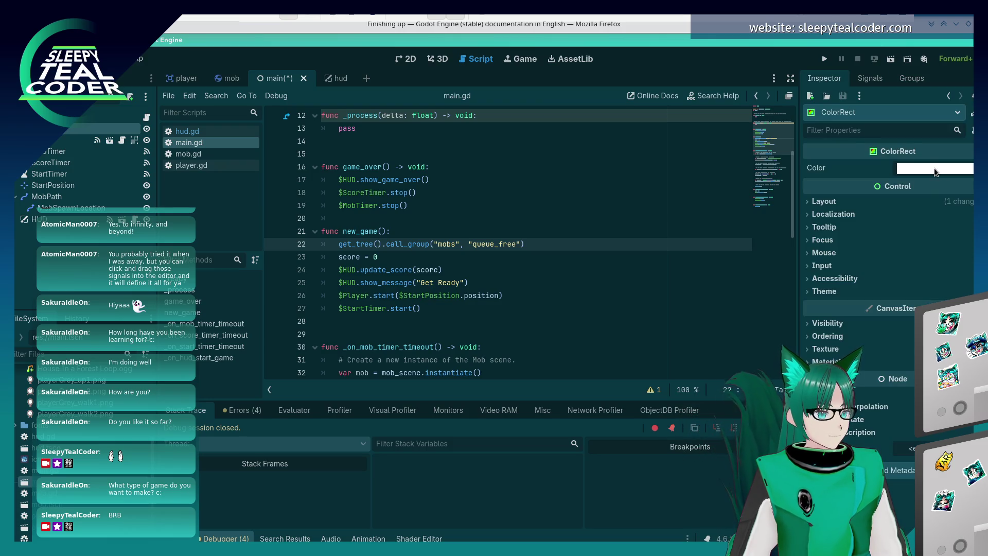
{"action": "left_click", "coordinate": [934, 168]}
{"action": "left_click", "coordinate": [869, 395]}
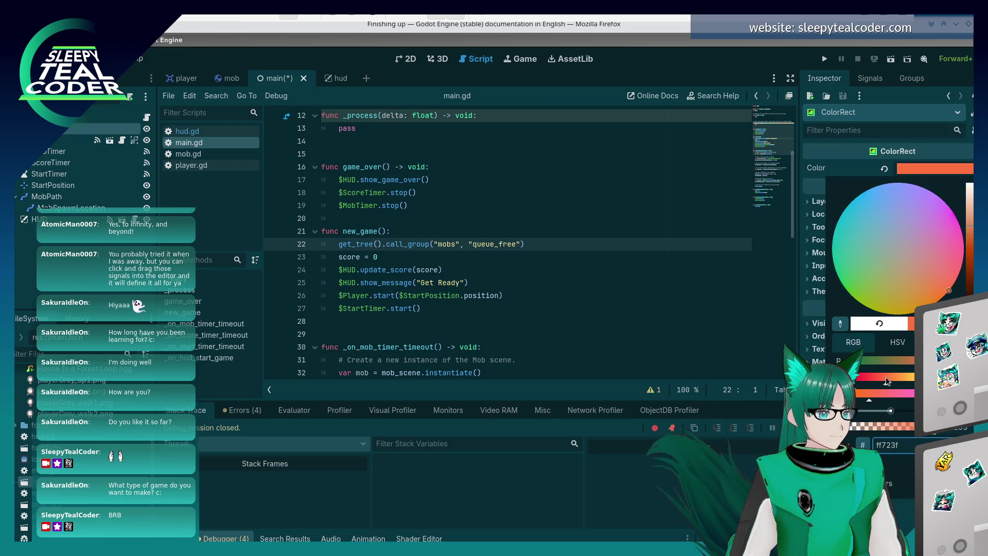
{"action": "left_click_drag", "start_coordinate": [912, 287], "coordinate": [859, 265]}
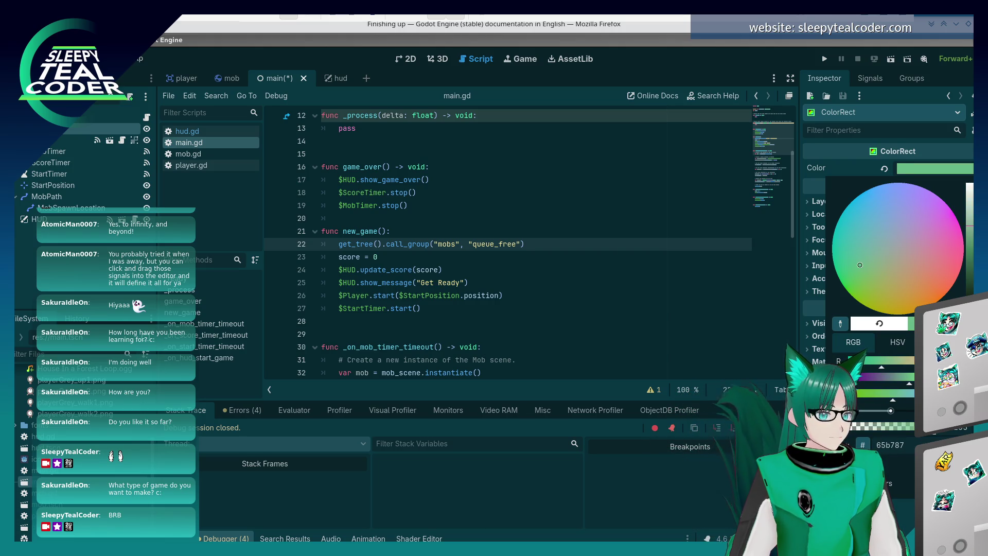
{"action": "left_click_drag", "start_coordinate": [969, 225], "coordinate": [969, 253]}
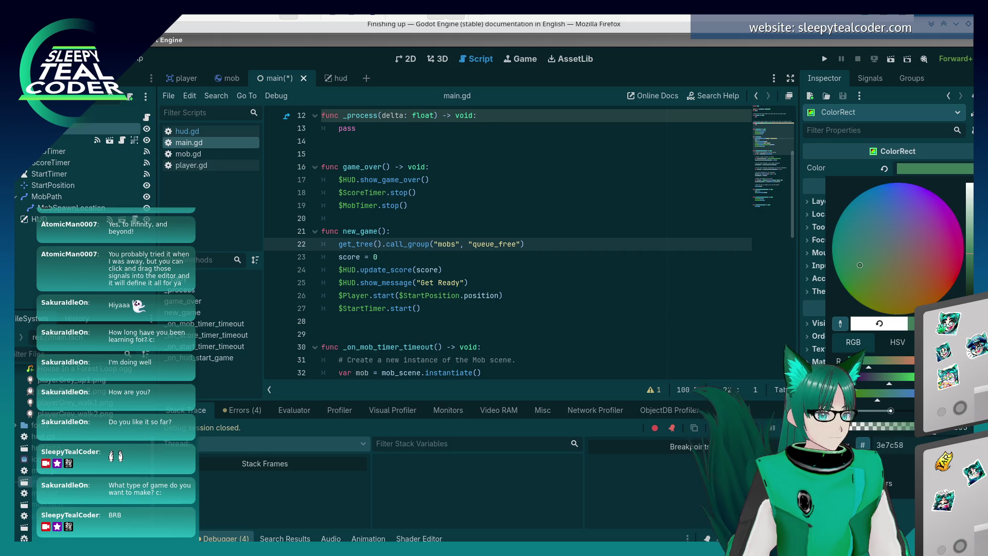
{"action": "left_click", "coordinate": [895, 511]}
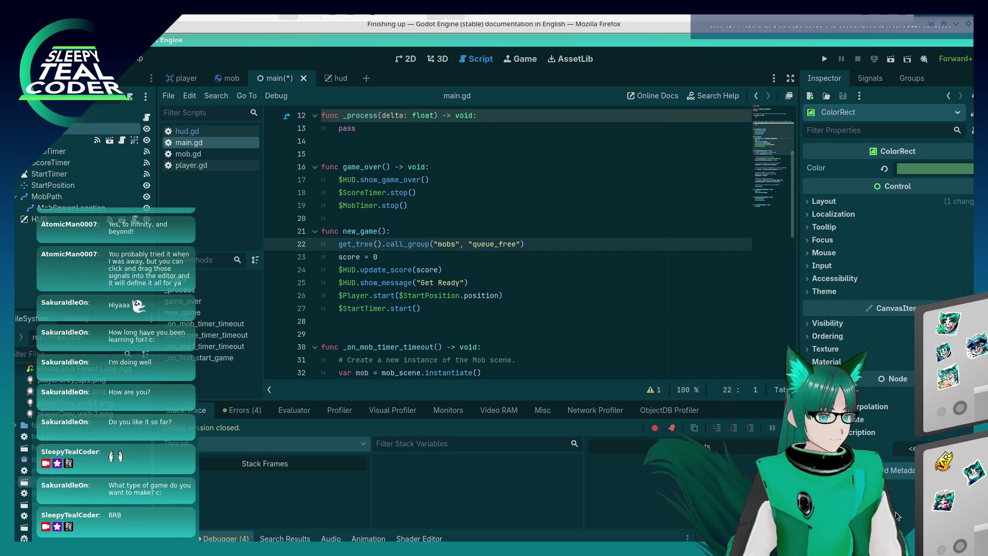
- Test-run the game, then toggle Clip Contents on and off under the ColorRect's Layout
{"action": "left_click", "coordinate": [825, 59]}
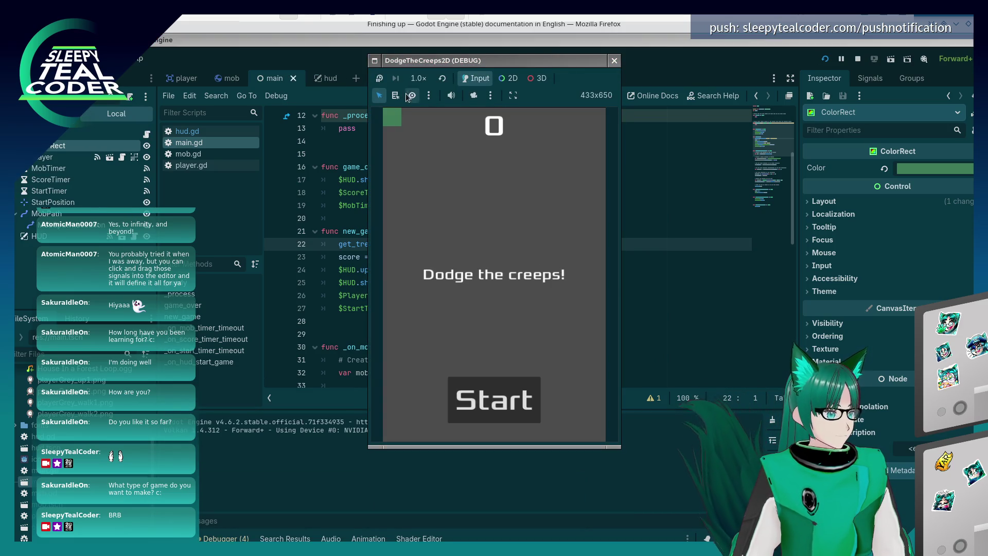
{"action": "left_click", "coordinate": [616, 61]}
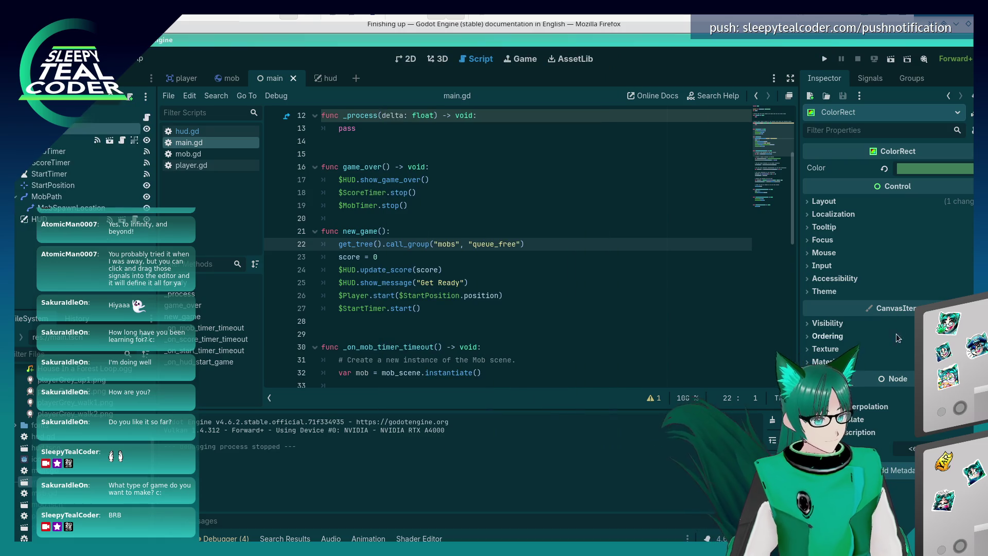
{"action": "left_click", "coordinate": [818, 349]}
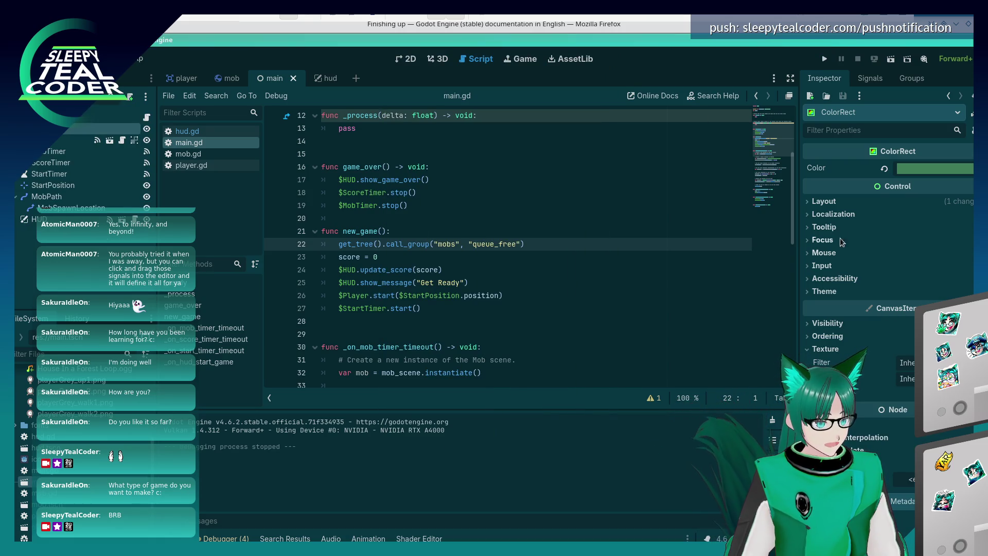
{"action": "left_click", "coordinate": [808, 202]}
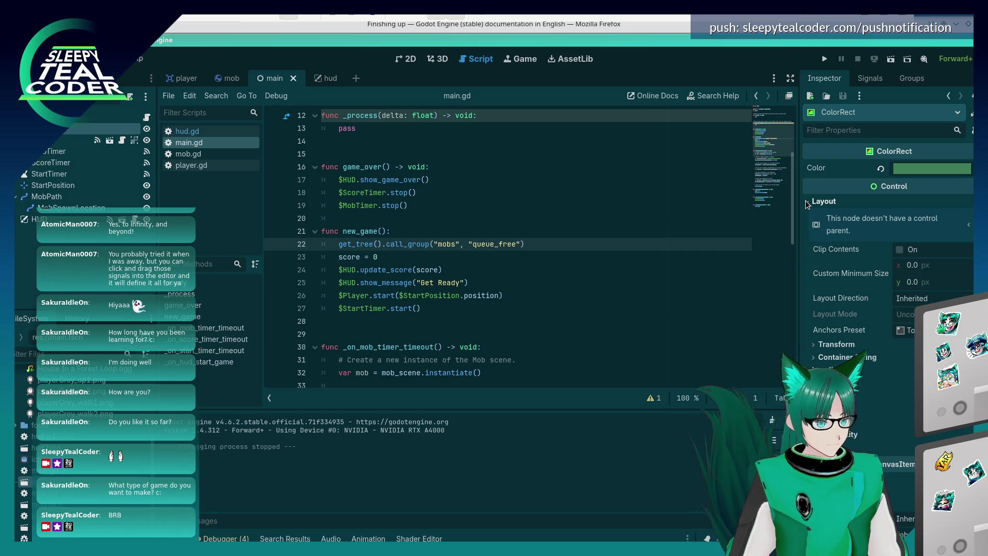
{"action": "left_click", "coordinate": [900, 251]}
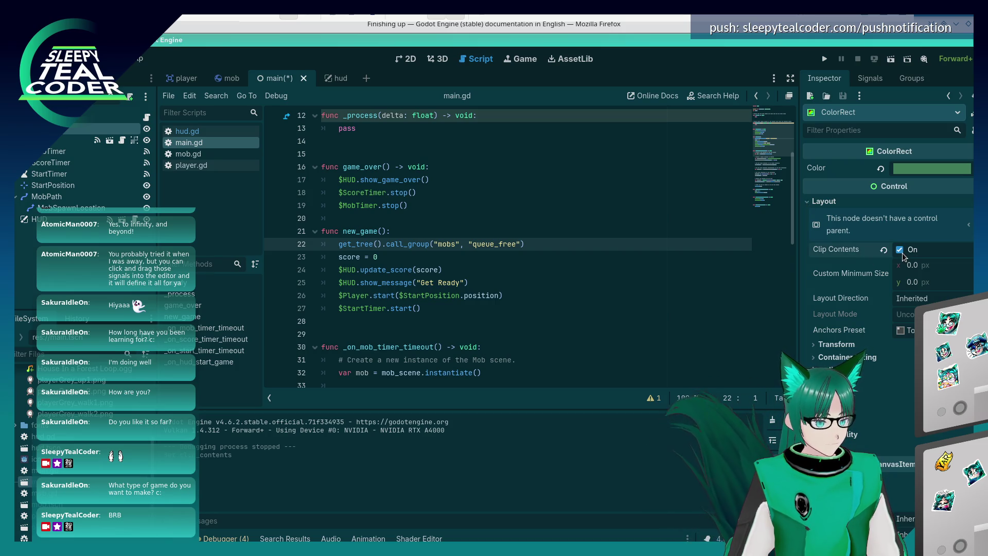
{"action": "left_click", "coordinate": [901, 250]}
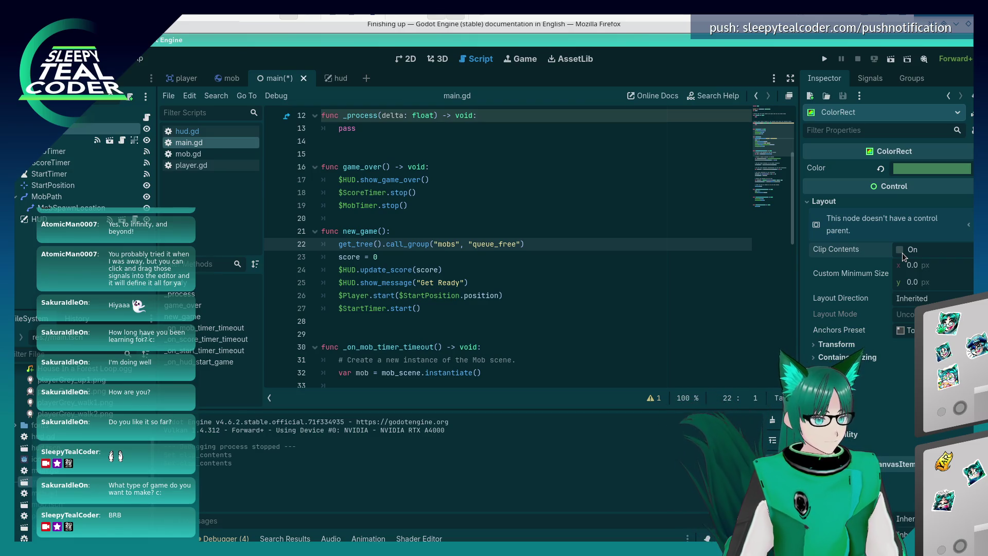
- Reset the ColorRect's Transform Size to 0, test-run again, and consult the Firefox docs
{"action": "left_click", "coordinate": [814, 344]}
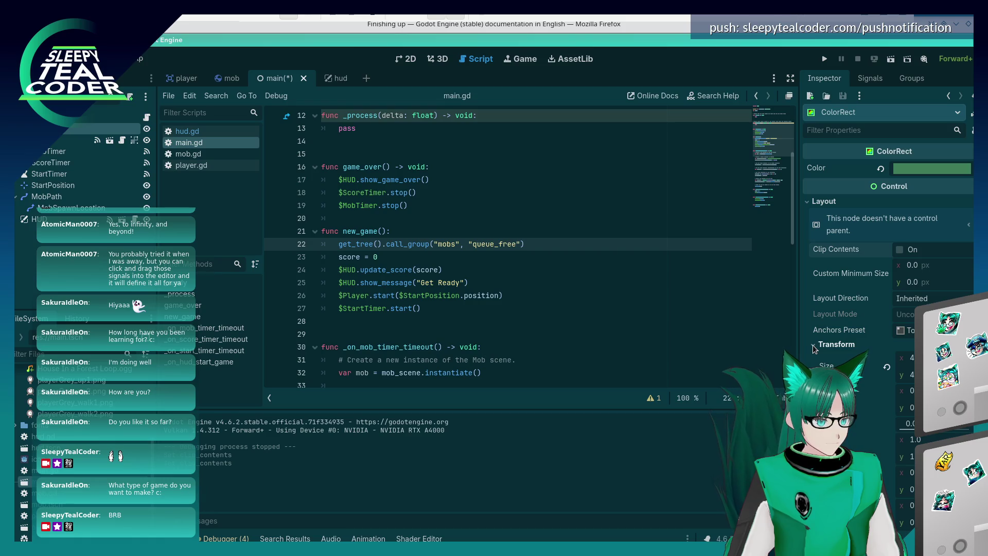
{"action": "left_click", "coordinate": [888, 370]}
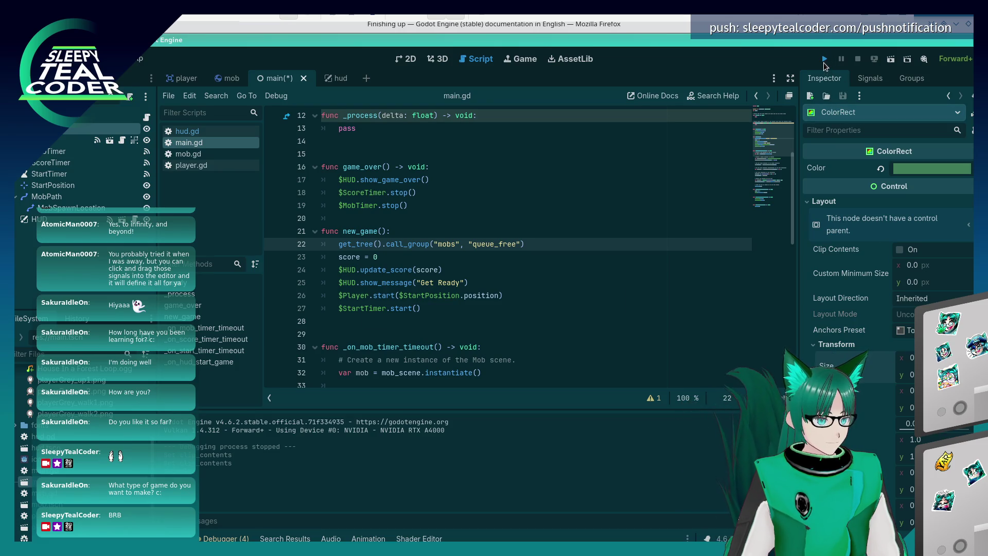
{"action": "left_click", "coordinate": [823, 61]}
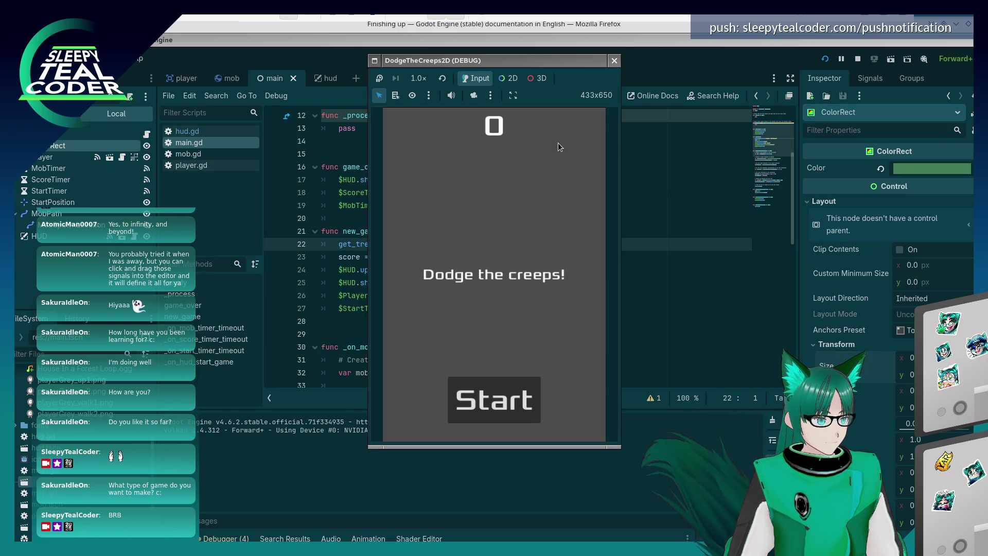
{"action": "left_click", "coordinate": [614, 60]}
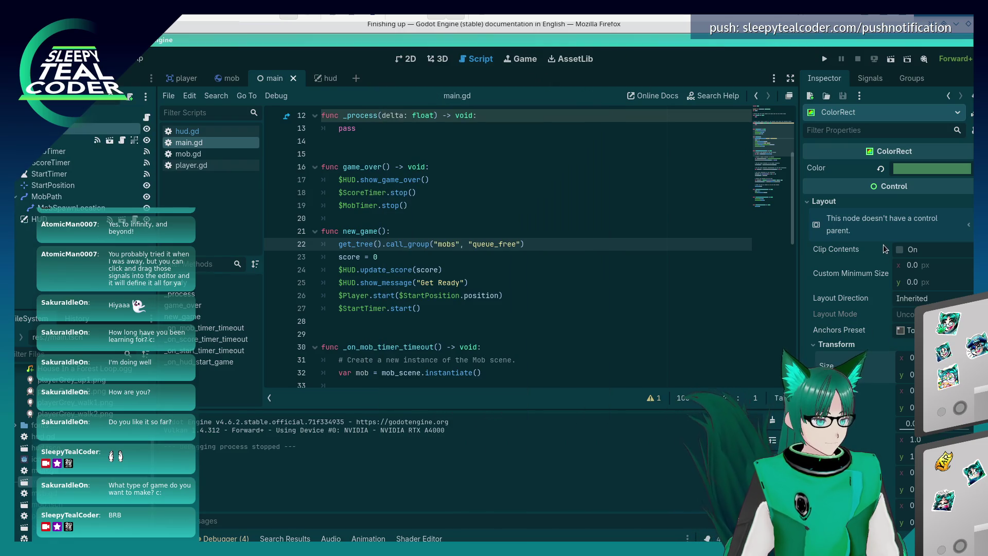
{"action": "left_click", "coordinate": [902, 251]}
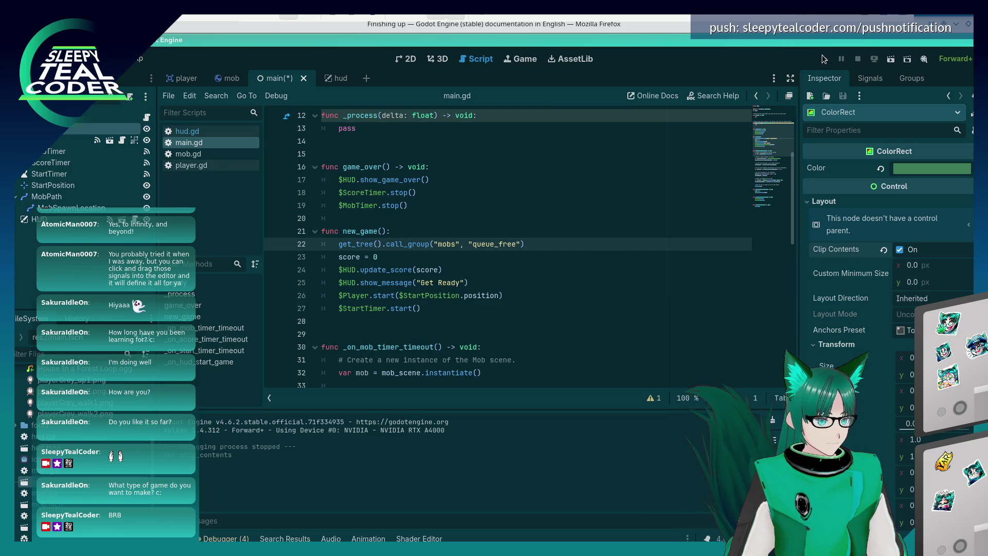
{"action": "key", "text": "F5"}
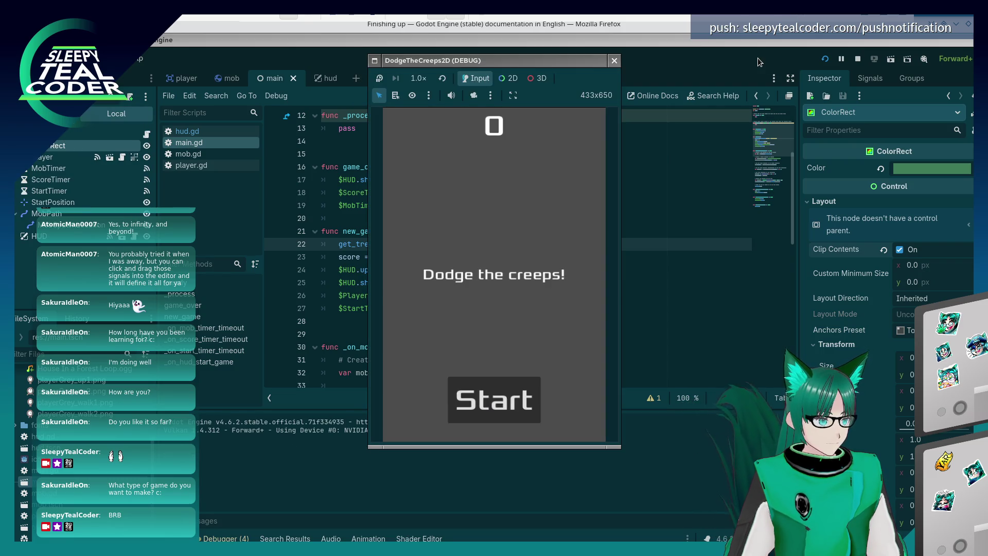
{"action": "left_click", "coordinate": [900, 250]}
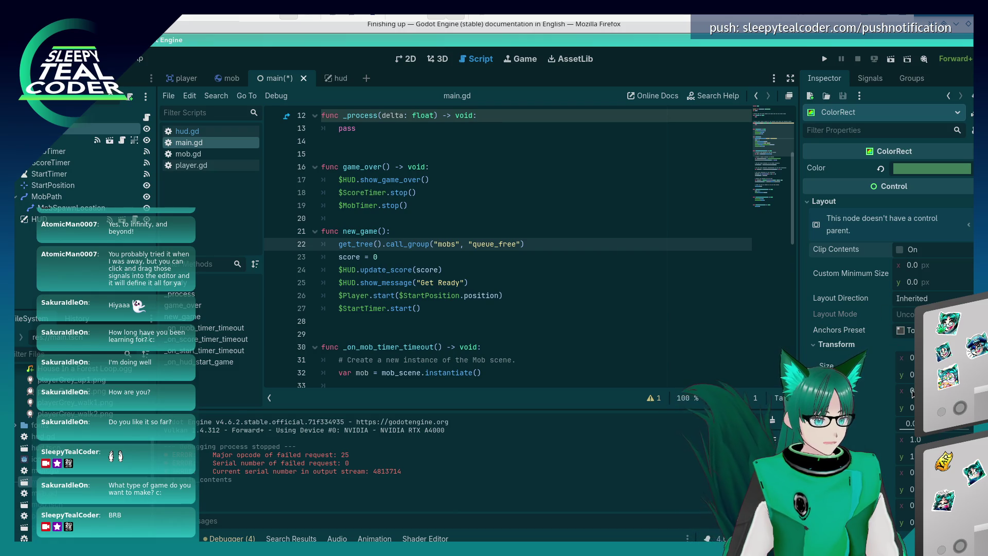
{"action": "key", "text": "alt+Tab"}
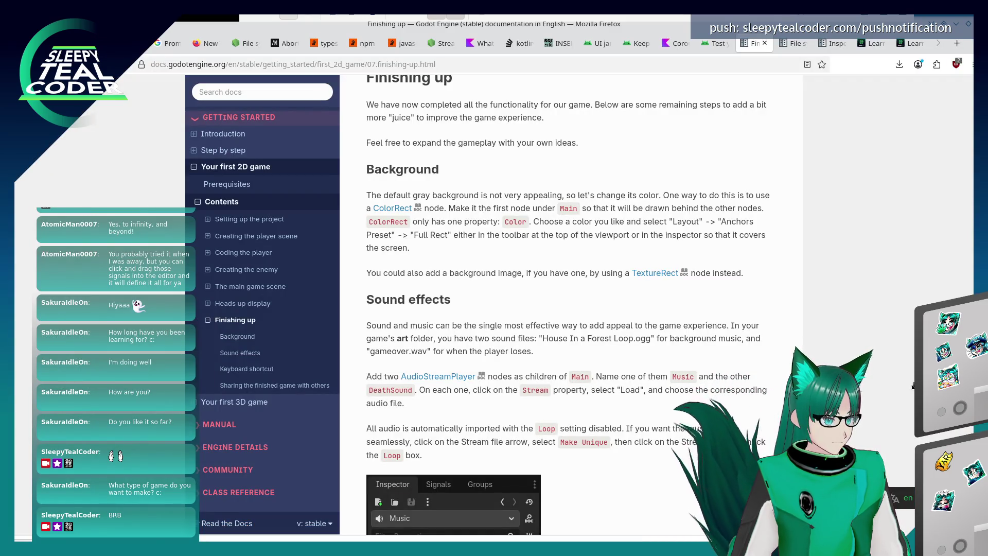
- Set the ColorRect's Anchors Preset to Full Rect
{"action": "key", "text": "alt+Tab"}
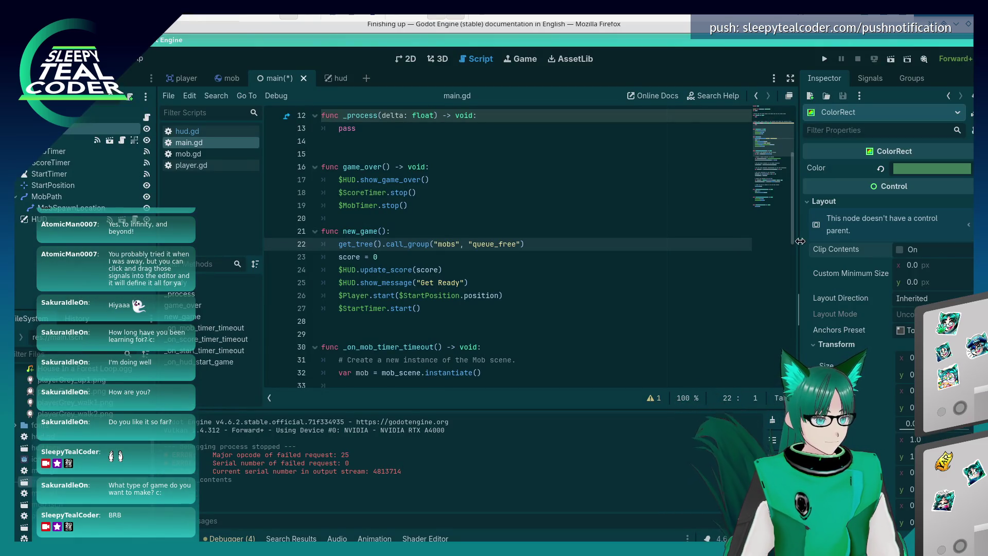
{"action": "left_click", "coordinate": [899, 330]}
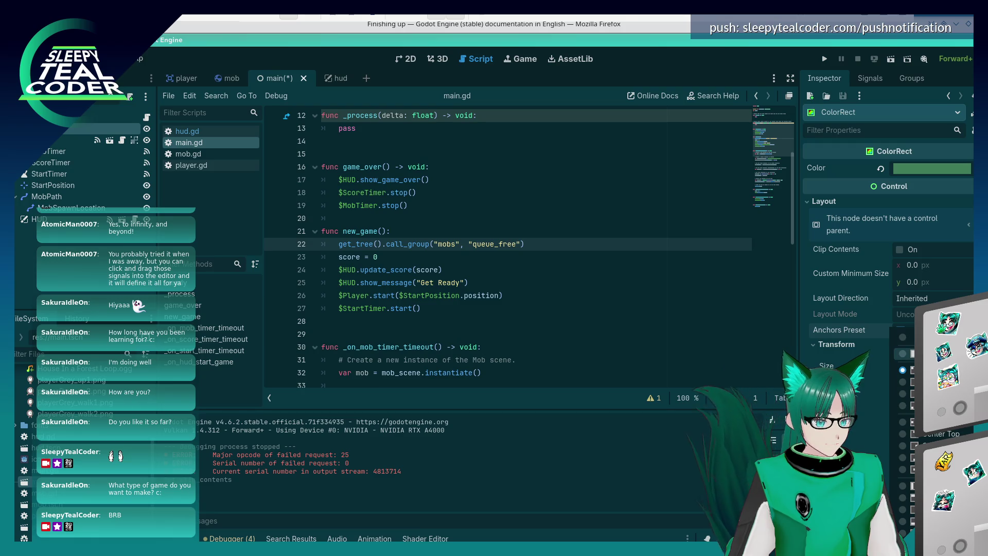
{"action": "left_click", "coordinate": [921, 546]}
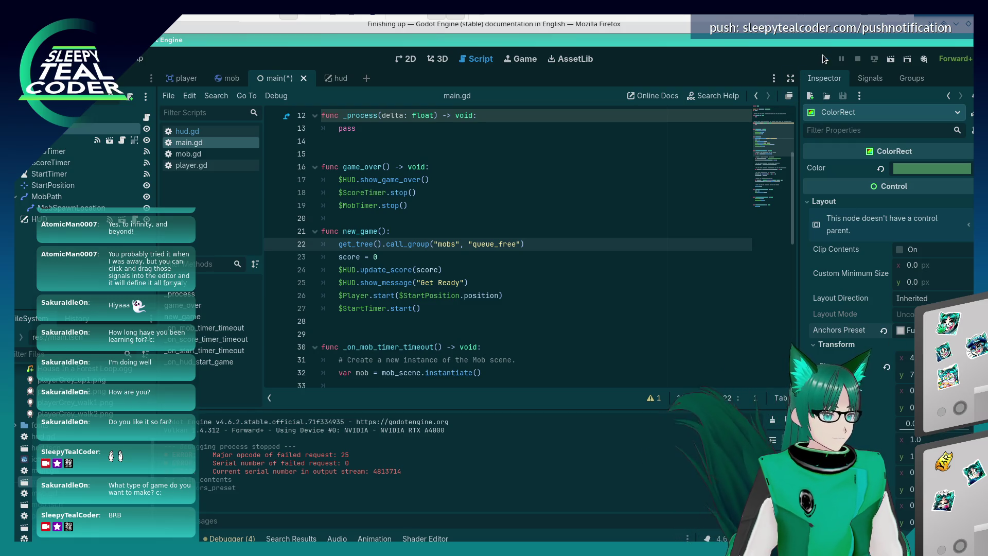
- Run the game and play a round over the full-window green background
{"action": "left_click", "coordinate": [823, 56]}
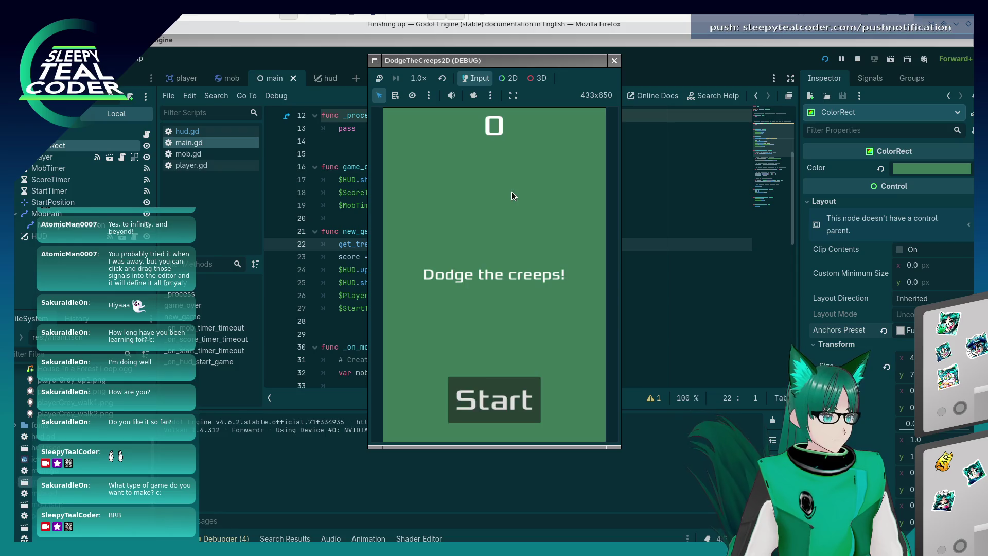
{"action": "left_click", "coordinate": [502, 400]}
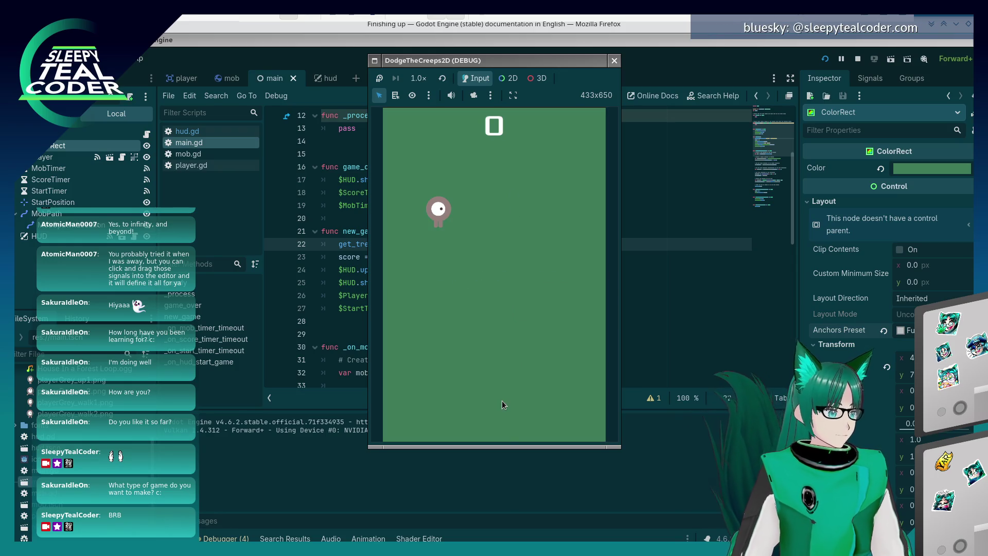
{"action": "key", "text": "Right"}
{"action": "key", "text": "Left"}
{"action": "key", "text": "Down"}
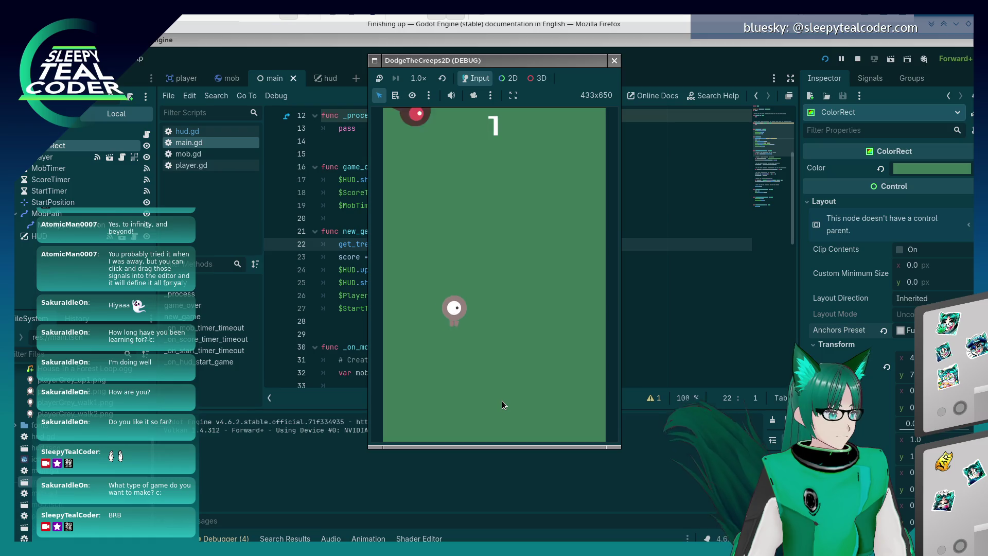
{"action": "key", "text": "Right"}
{"action": "key", "text": "Up"}
{"action": "key", "text": "Left"}
{"action": "key", "text": "Down"}
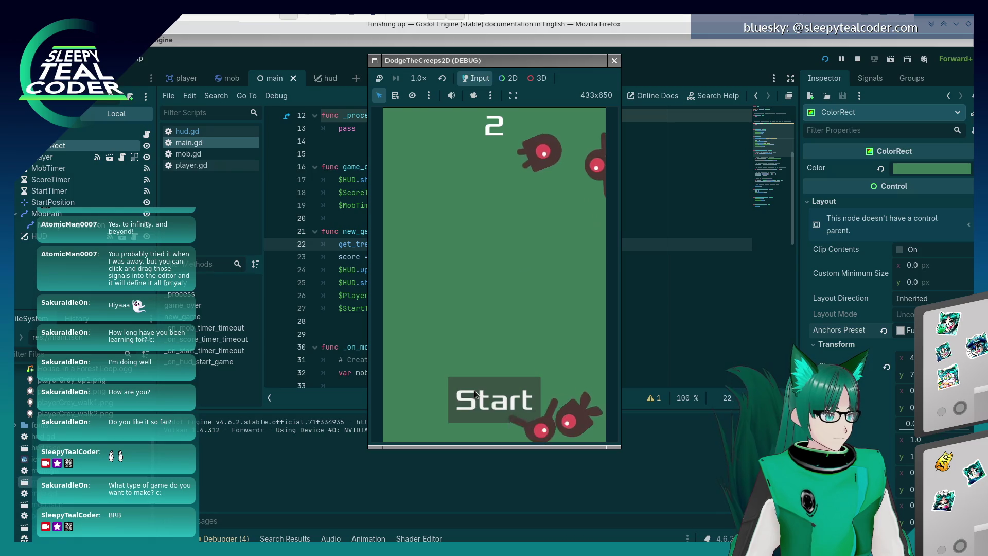
{"action": "left_click", "coordinate": [474, 396]}
- Close the game and scroll the Firefox docs to the Sound effects section
{"action": "key", "text": "alt+F4"}
{"action": "key", "text": "alt+Tab"}
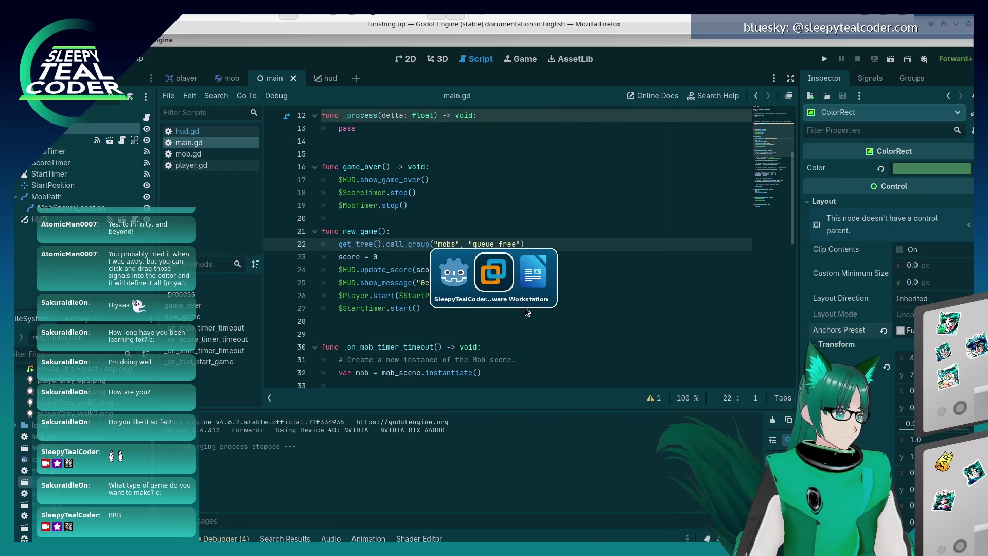
{"action": "scroll", "coordinate": [570, 370], "scroll_direction": "down", "scroll_amount": 4}
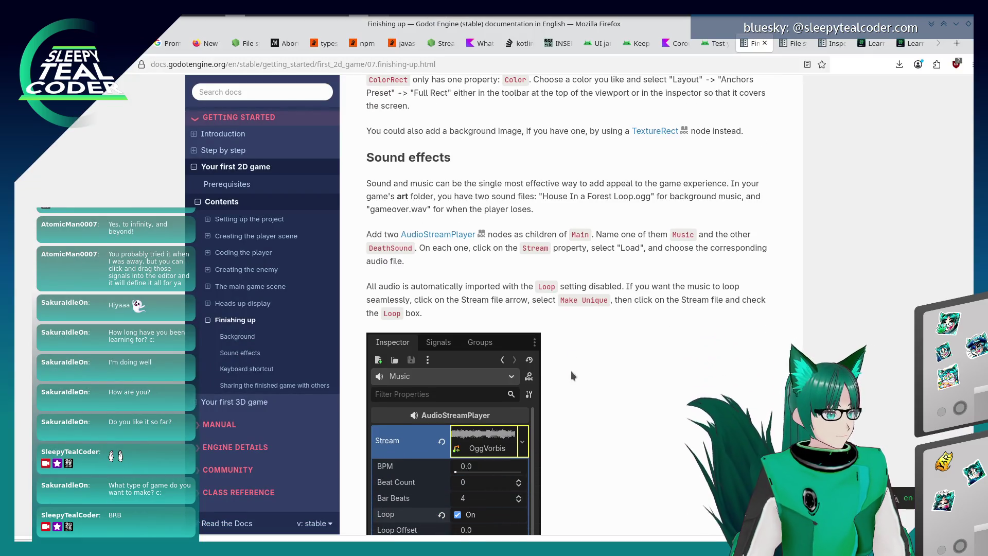
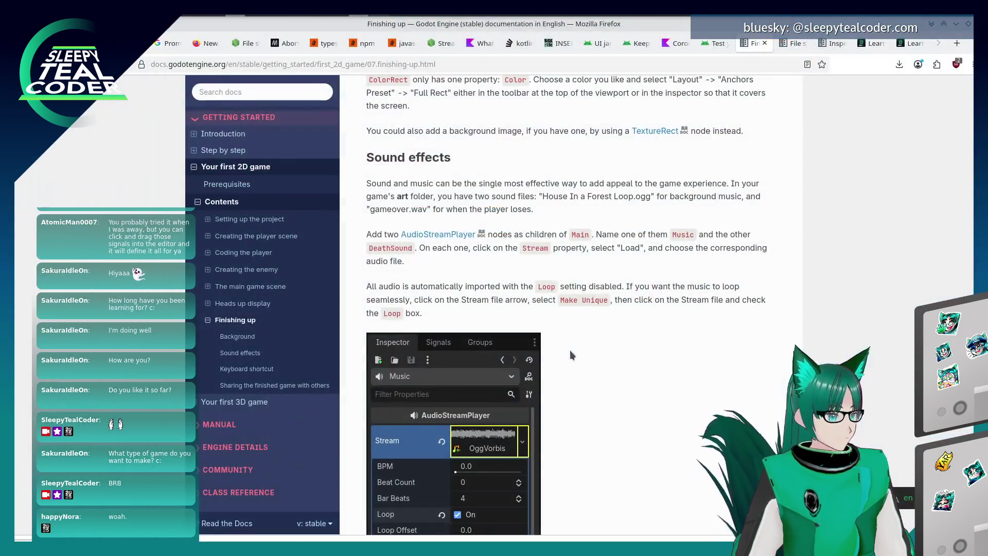
- Leave the Firefox Sound effects docs and return to the Godot editor
{"action": "key", "text": "alt+Tab"}
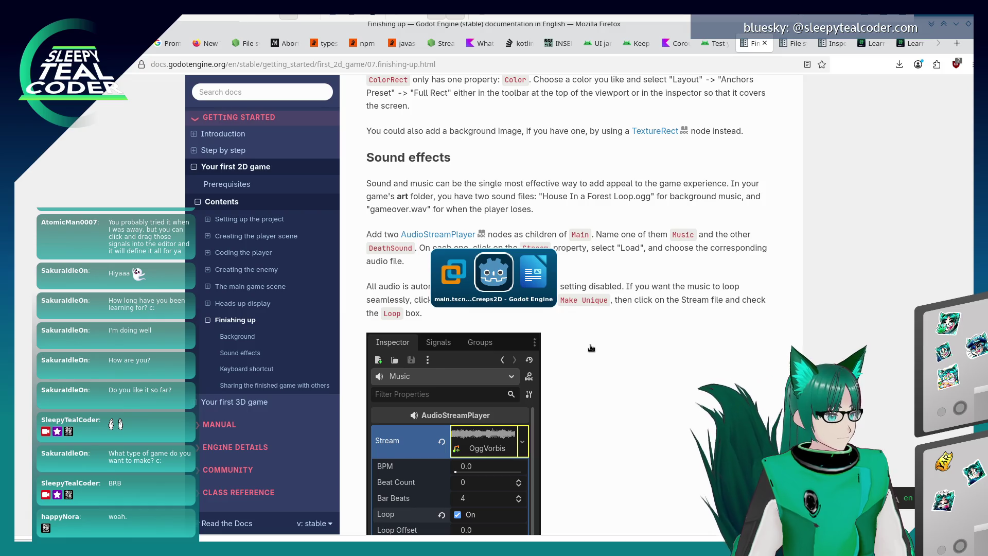
- Add an AudioStreamPlayer child node under the Main scene root
{"action": "right_click", "coordinate": [52, 125]}
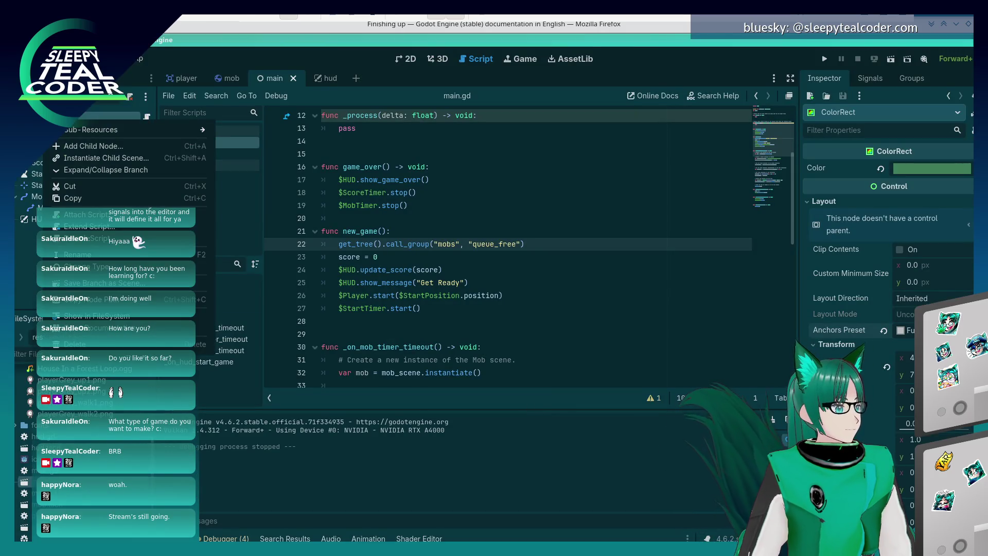
{"action": "left_click", "coordinate": [103, 146]}
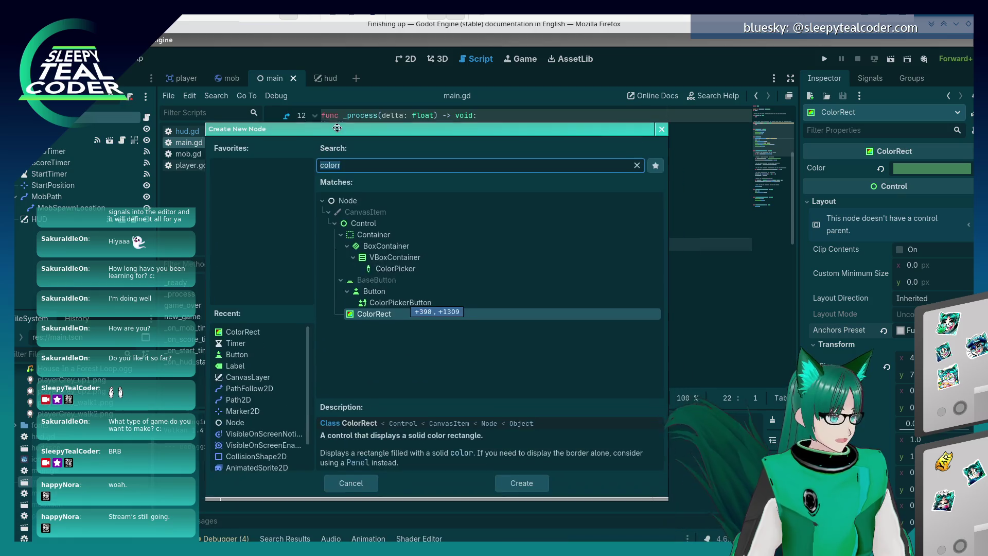
{"action": "type", "text": "Audio"}
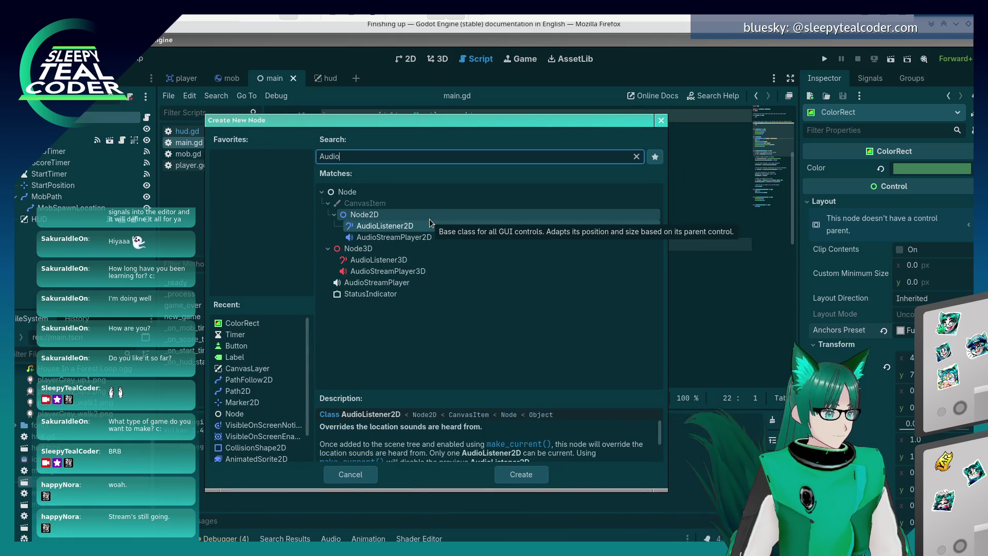
{"action": "left_click", "coordinate": [408, 237]}
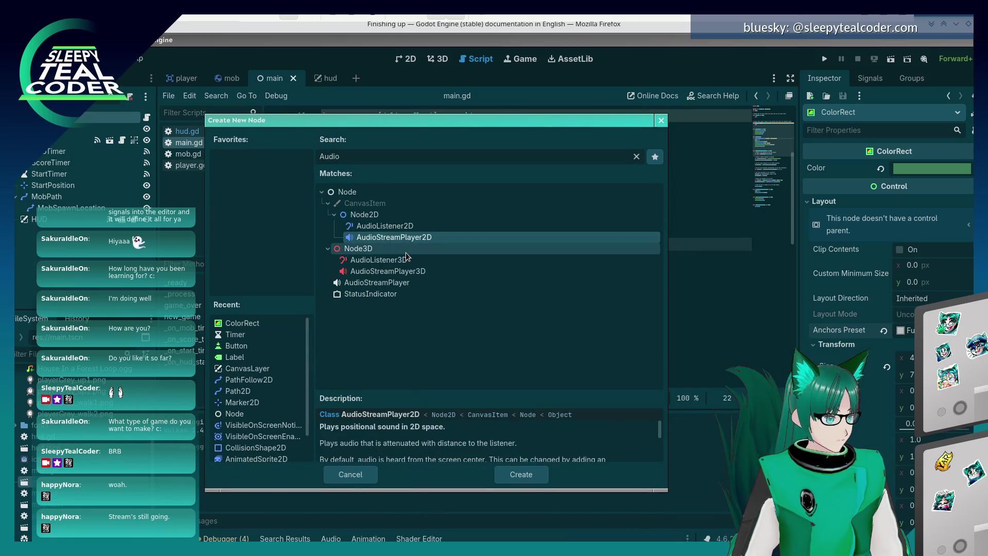
{"action": "left_click", "coordinate": [402, 282]}
{"action": "left_click", "coordinate": [530, 469]}
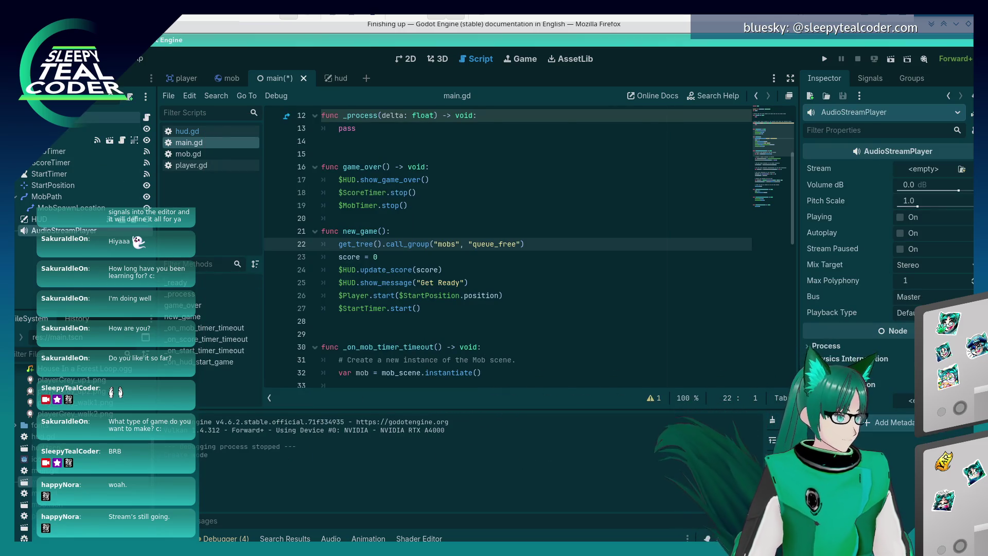
- Add a second AudioStreamPlayer node, AudioStreamPlayer2, under the root
{"action": "right_click", "coordinate": [57, 123]}
{"action": "left_click", "coordinate": [79, 145]}
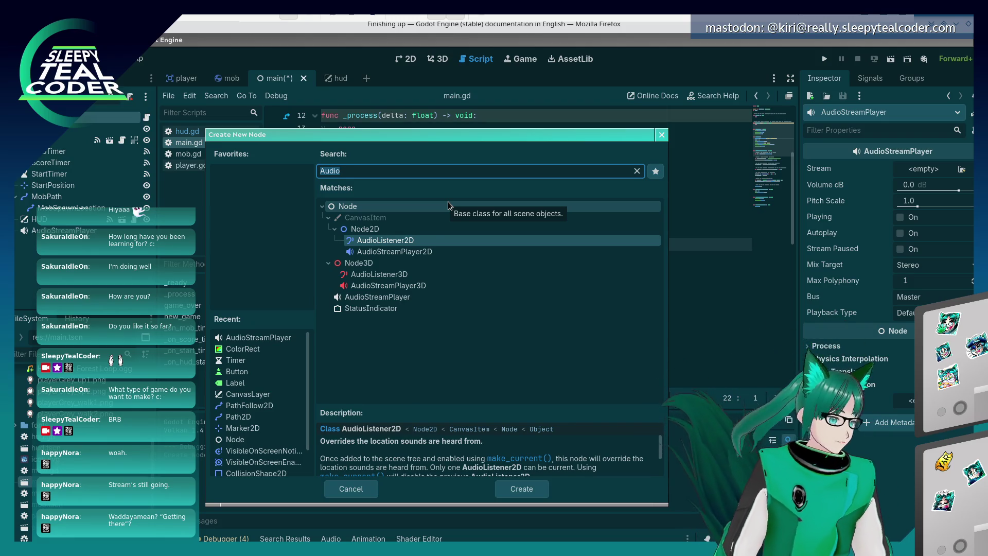
{"action": "left_click", "coordinate": [378, 297]}
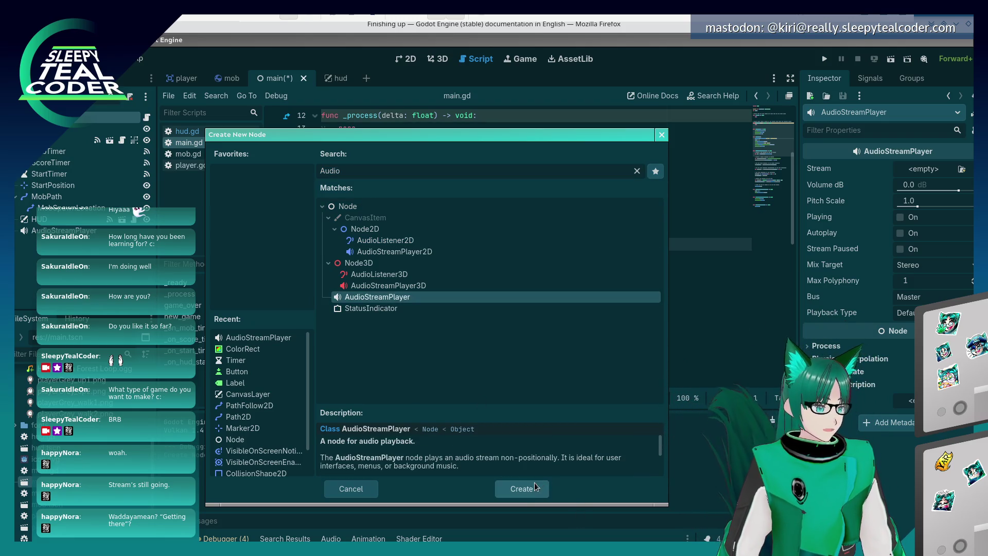
{"action": "left_click", "coordinate": [512, 493]}
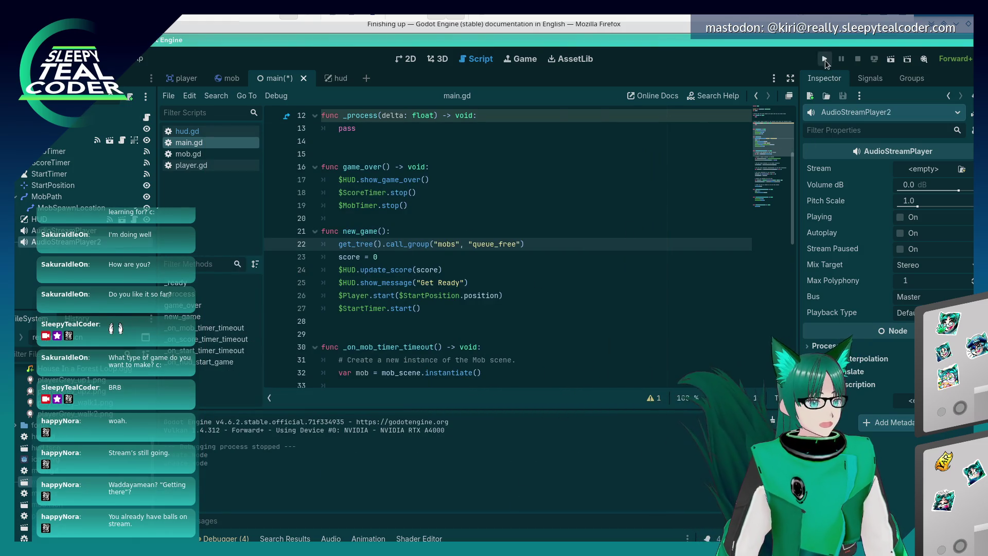
- Run the Dodge the Creeps project and start a new round
{"action": "left_click", "coordinate": [825, 59]}
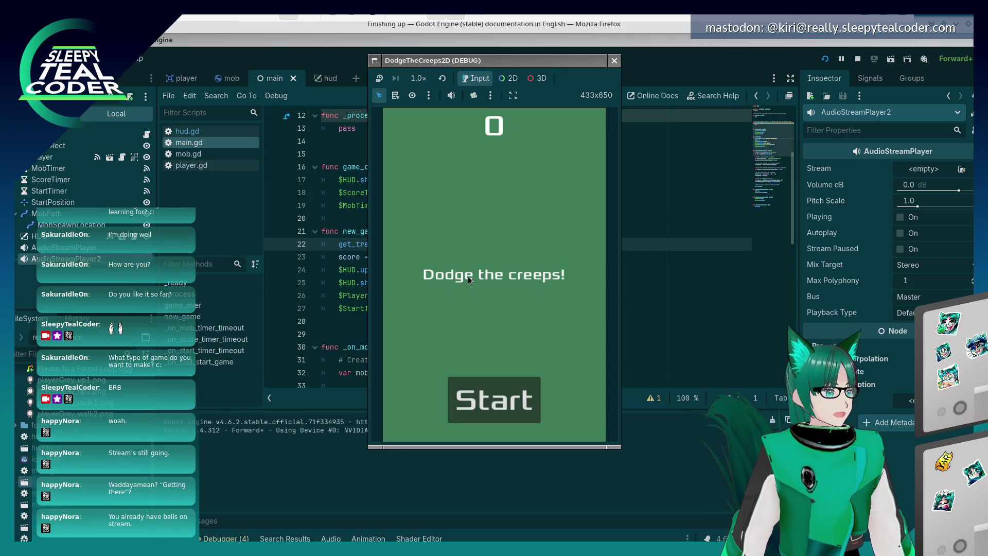
{"action": "left_click", "coordinate": [494, 410]}
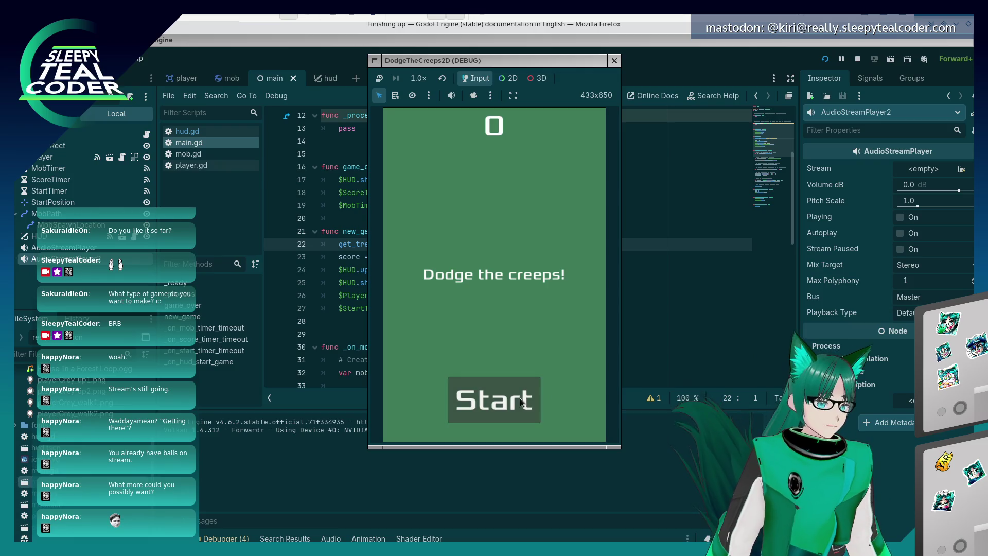
{"action": "left_click", "coordinate": [535, 403]}
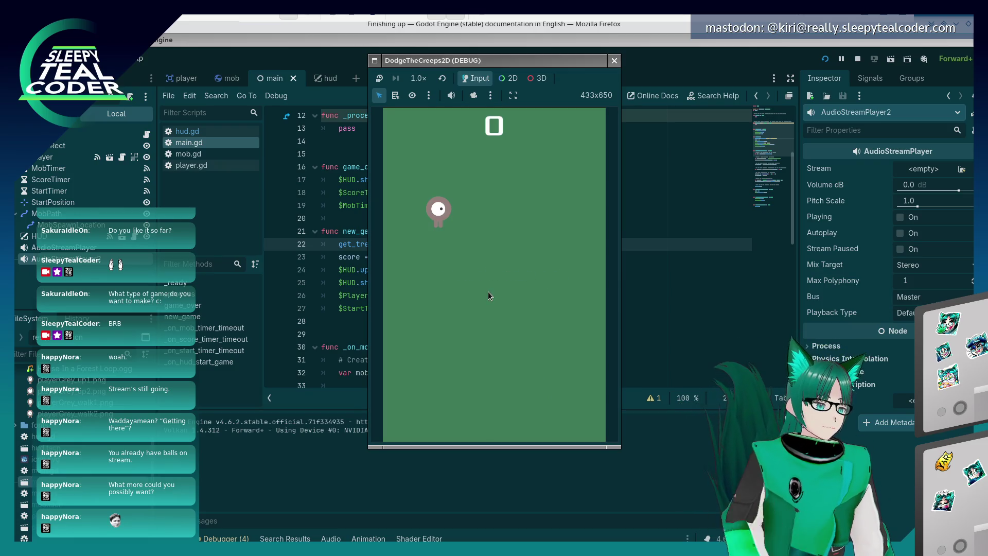
- Dodge creeps with the arrow keys until a creep hits the player at score 5
{"action": "key", "text": "Right"}
{"action": "key", "text": "Left"}
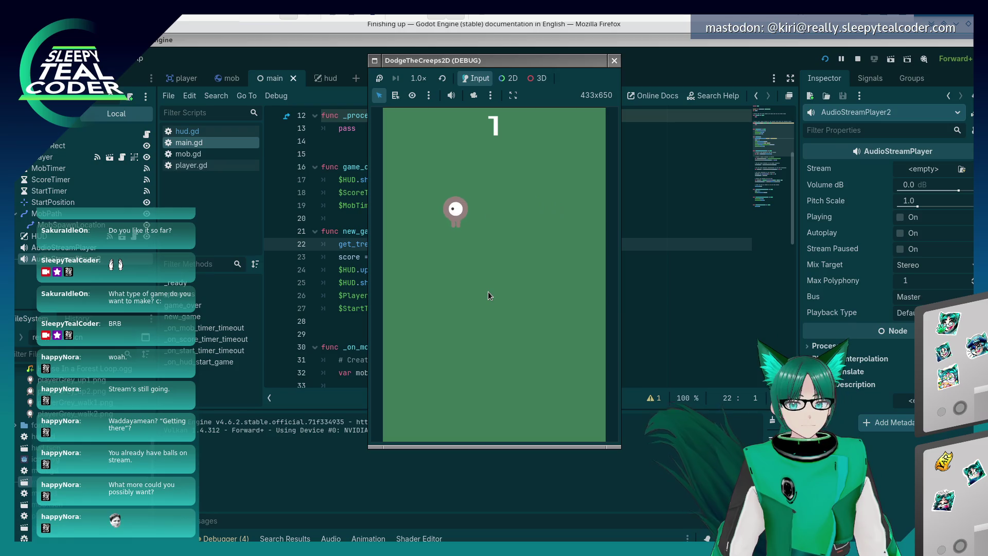
{"action": "key", "text": "Down"}
{"action": "key", "text": "Right"}
{"action": "key", "text": "Up"}
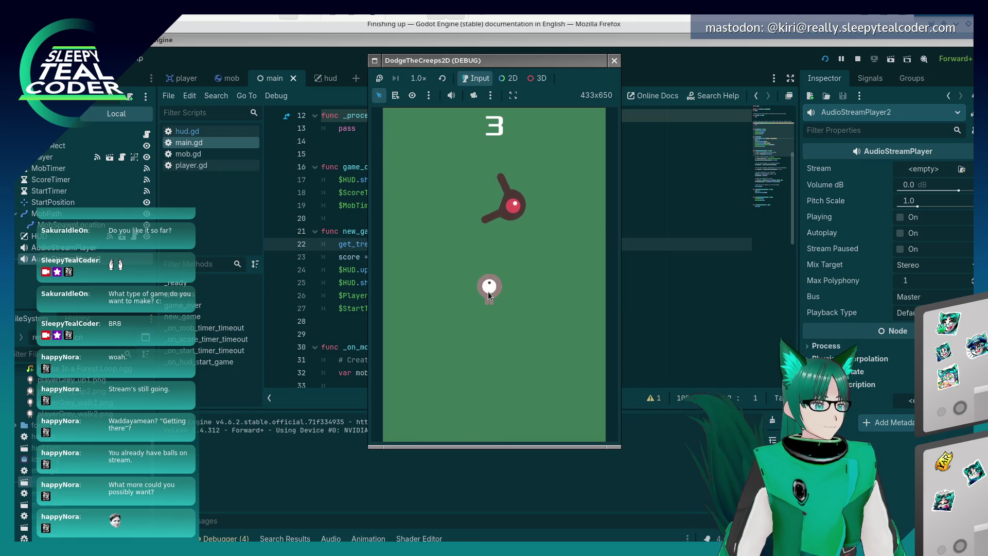
{"action": "key", "text": "Left"}
{"action": "key", "text": "Up"}
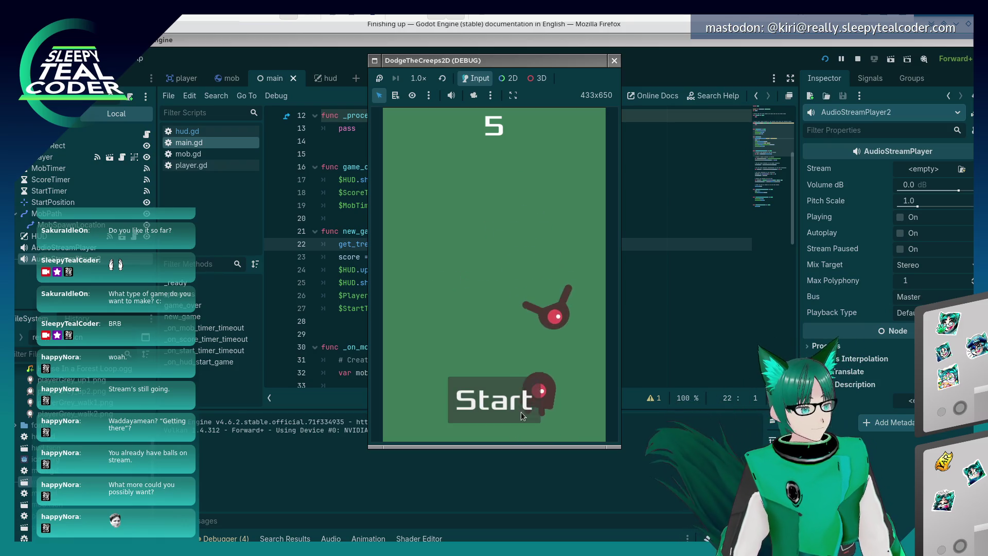
- Restart the game and dodge the creeps with the arrow keys
{"action": "left_click", "coordinate": [515, 403]}
{"action": "key", "text": "Right"}
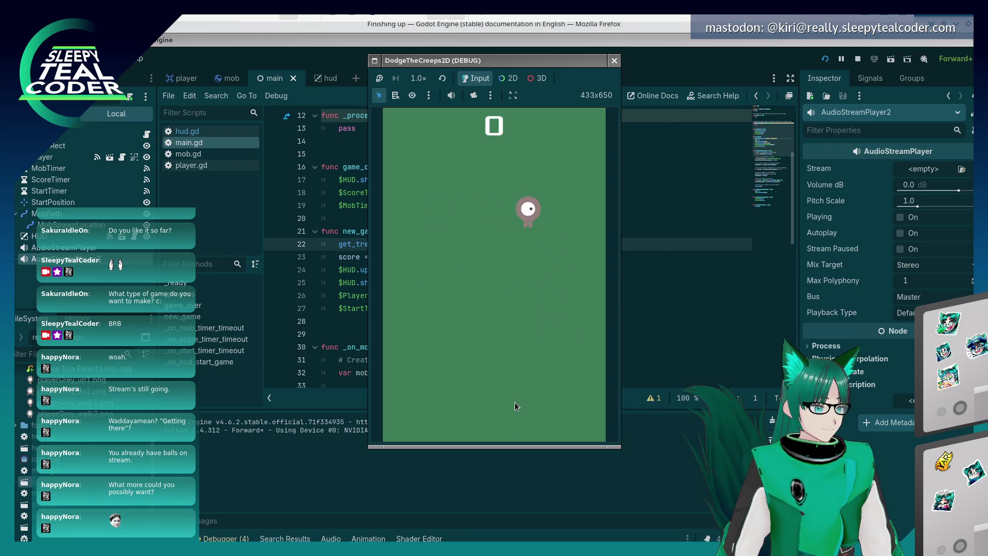
{"action": "key", "text": "Down"}
{"action": "key", "text": "Down"}
{"action": "key", "text": "Left"}
{"action": "key", "text": "Up"}
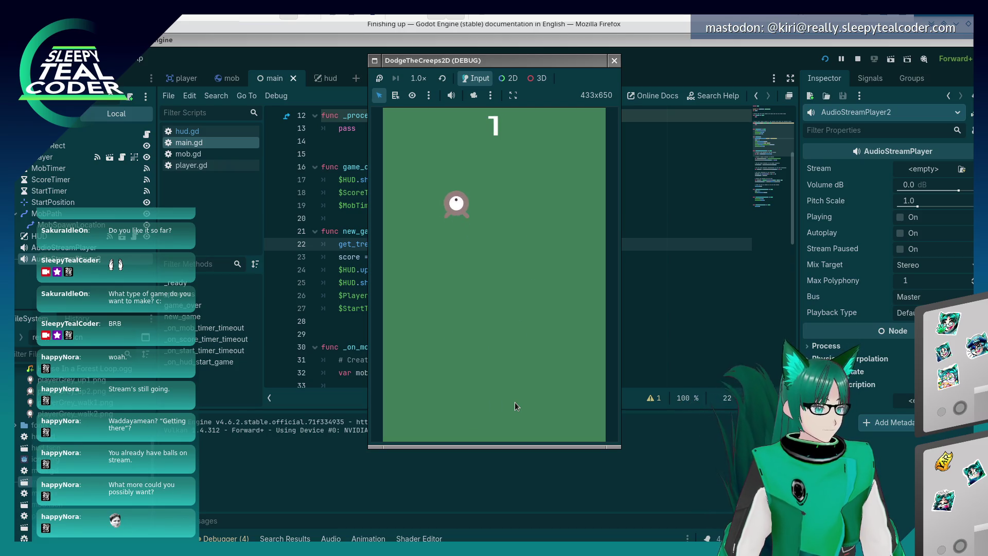
{"action": "key", "text": "Right"}
{"action": "key", "text": "Down"}
{"action": "key", "text": "Down"}
{"action": "key", "text": "Up"}
{"action": "key", "text": "Left"}
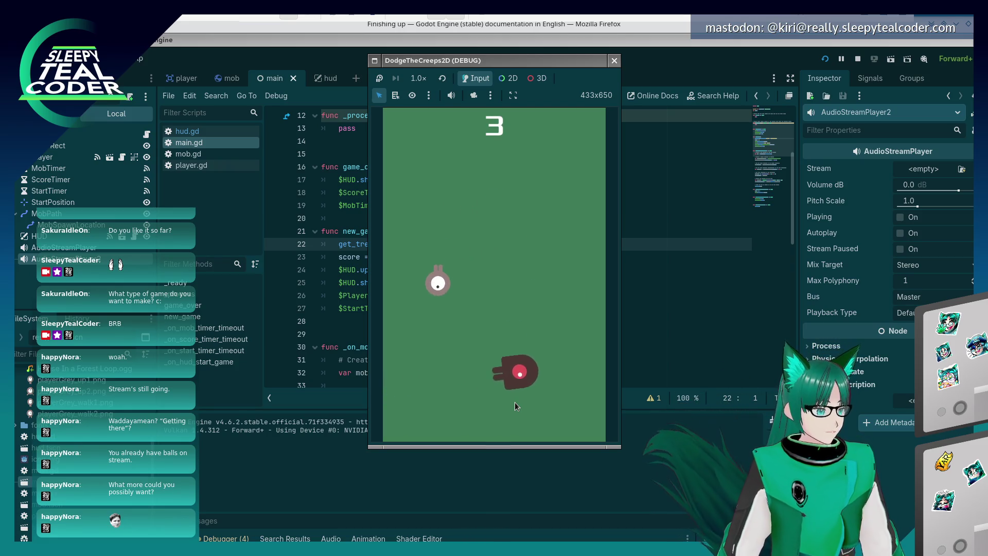
{"action": "key", "text": "Down"}
{"action": "key", "text": "Up"}
{"action": "key", "text": "Right"}
{"action": "key", "text": "Right"}
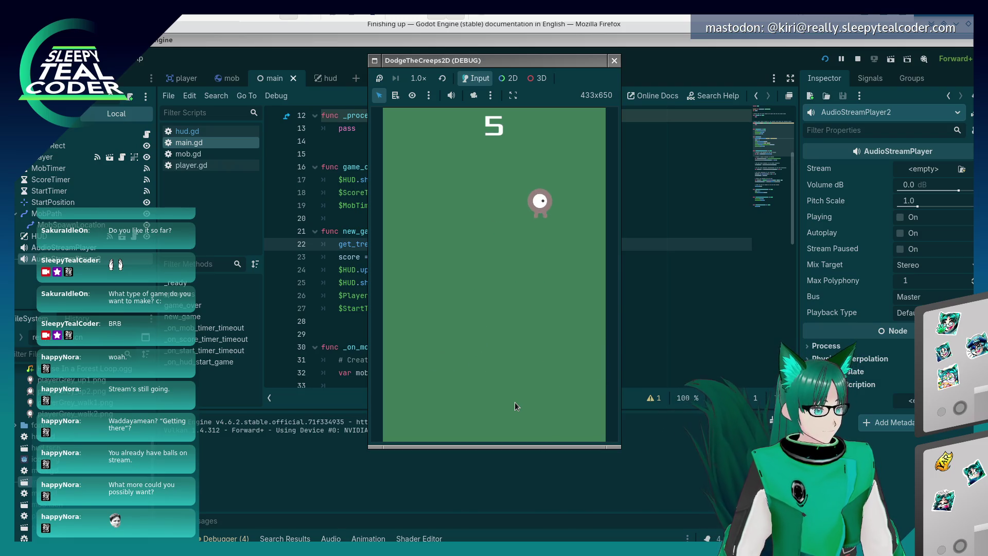
{"action": "key", "text": "Down"}
{"action": "key", "text": "Down"}
{"action": "key", "text": "Left"}
{"action": "key", "text": "Up"}
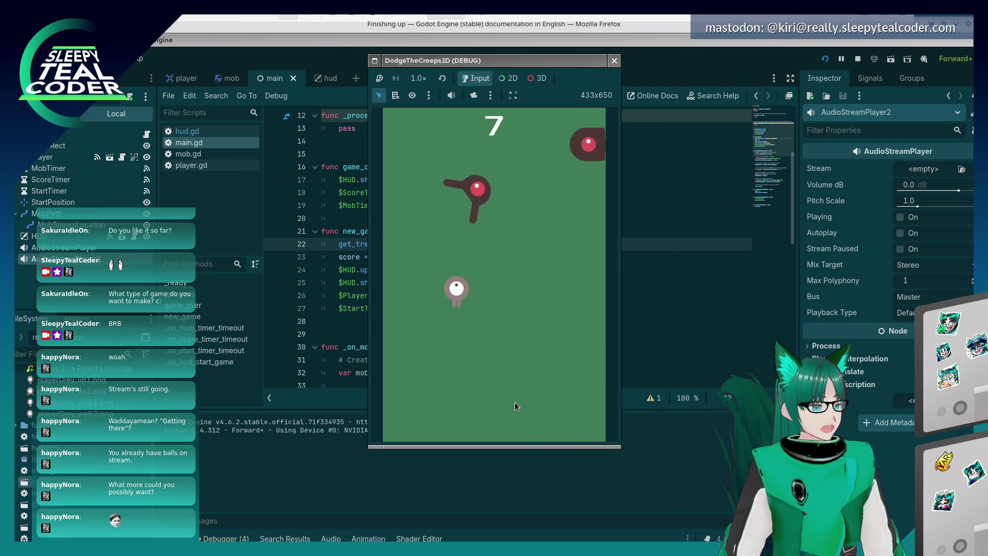
{"action": "key", "text": "Right"}
{"action": "key", "text": "Down"}
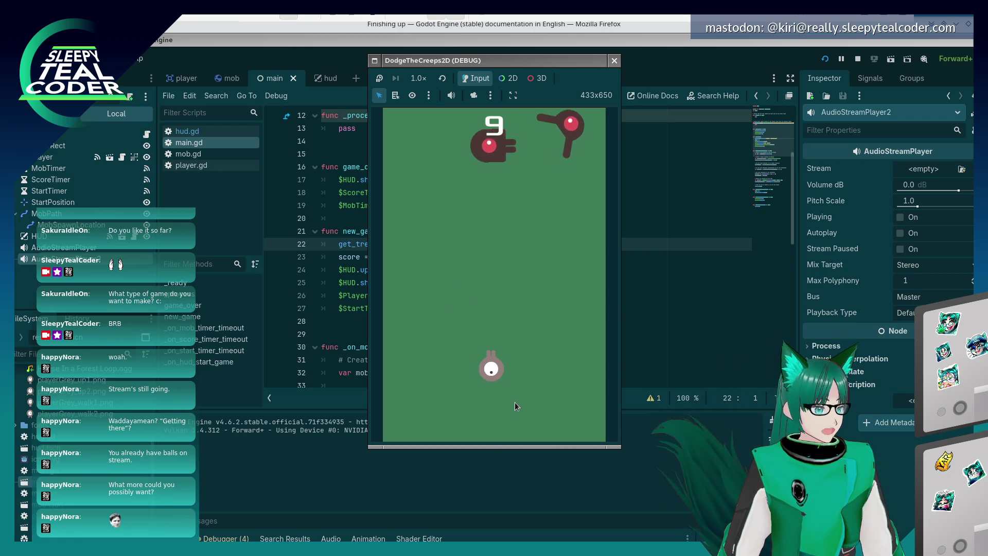
{"action": "key", "text": "Up"}
{"action": "key", "text": "Up"}
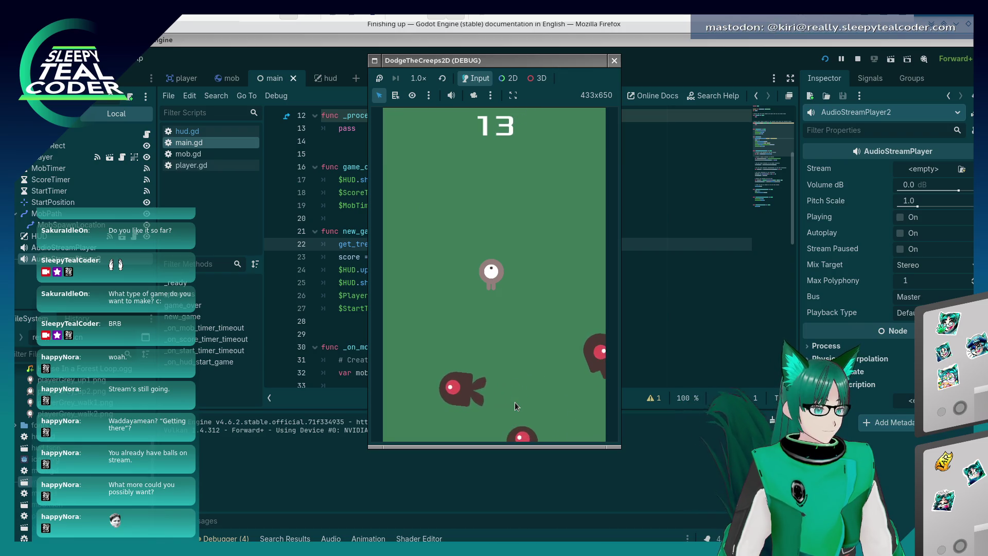
{"action": "key", "text": "Left"}
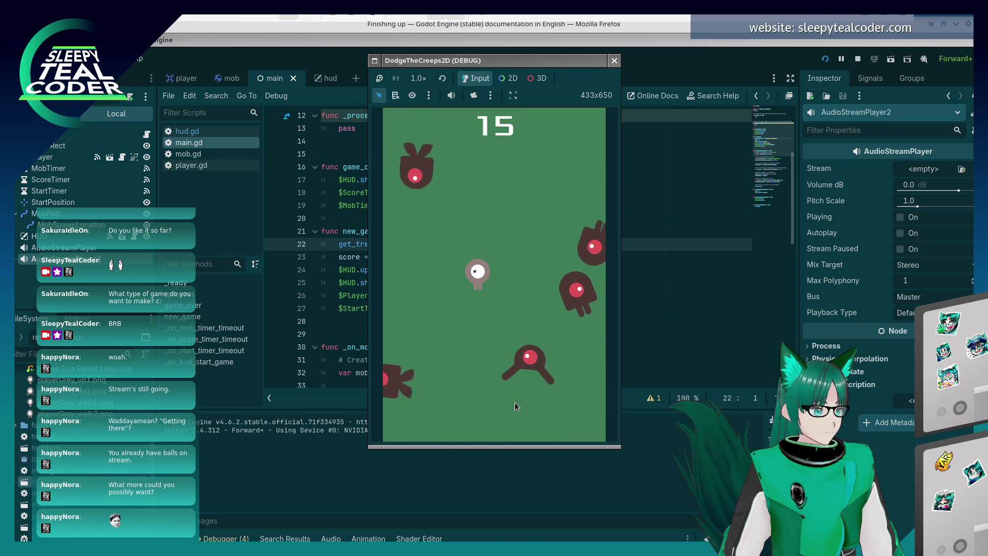
{"action": "key", "text": "Left"}
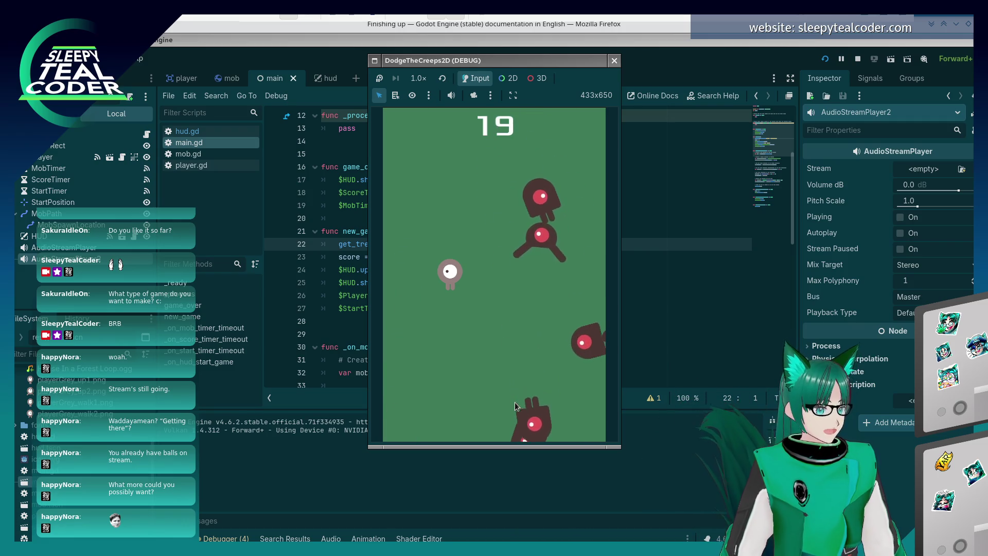
{"action": "key", "text": "Right"}
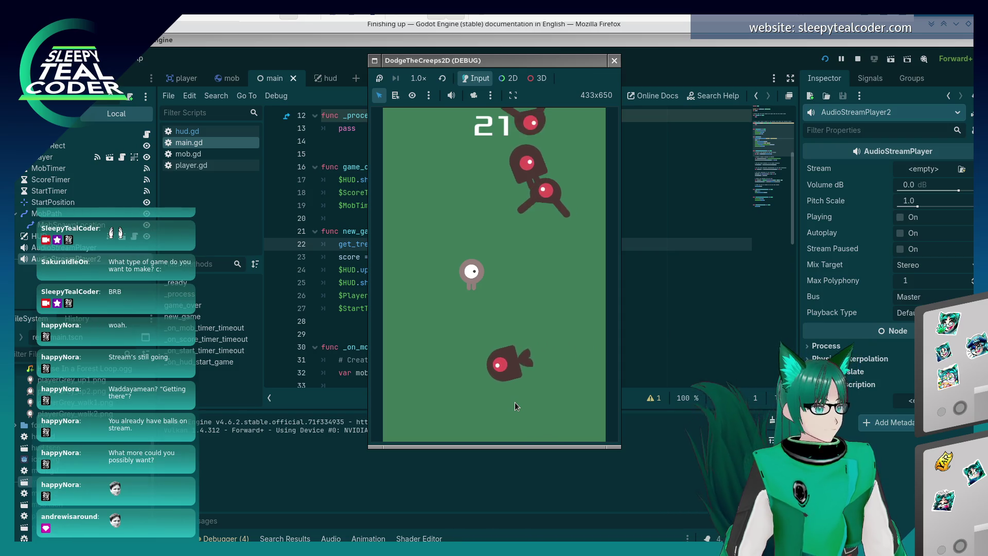
{"action": "key", "text": "Right"}
{"action": "key", "text": "Left"}
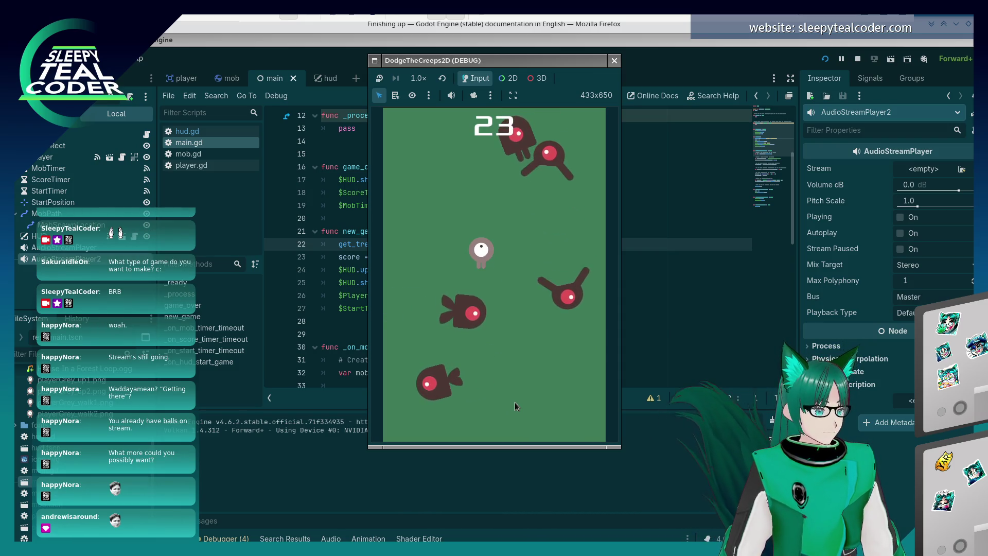
- Keep dodging until hit at score 54, then close the game window
{"action": "key", "text": "Left"}
{"action": "key", "text": "Up"}
{"action": "key", "text": "Right"}
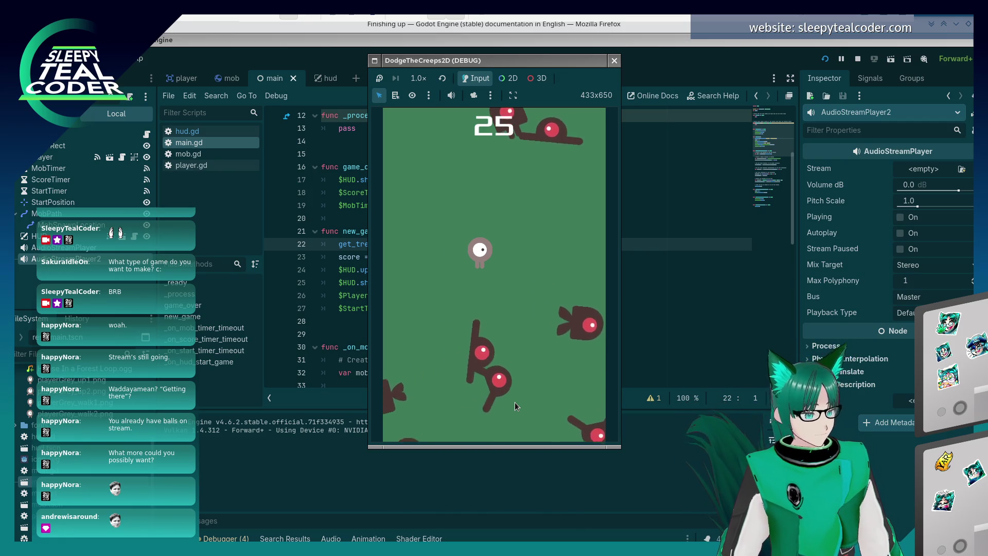
{"action": "key", "text": "Up"}
{"action": "key", "text": "Down"}
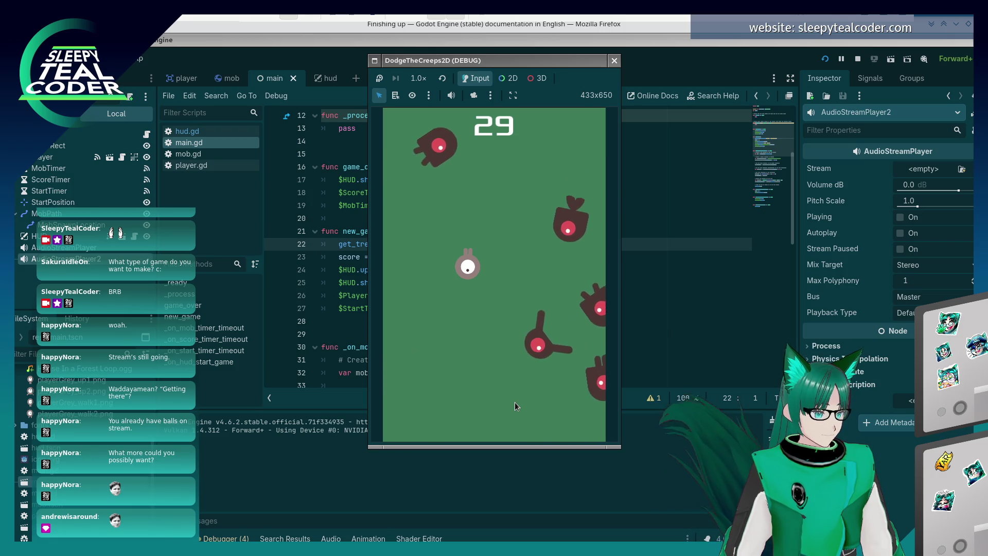
{"action": "key", "text": "Right"}
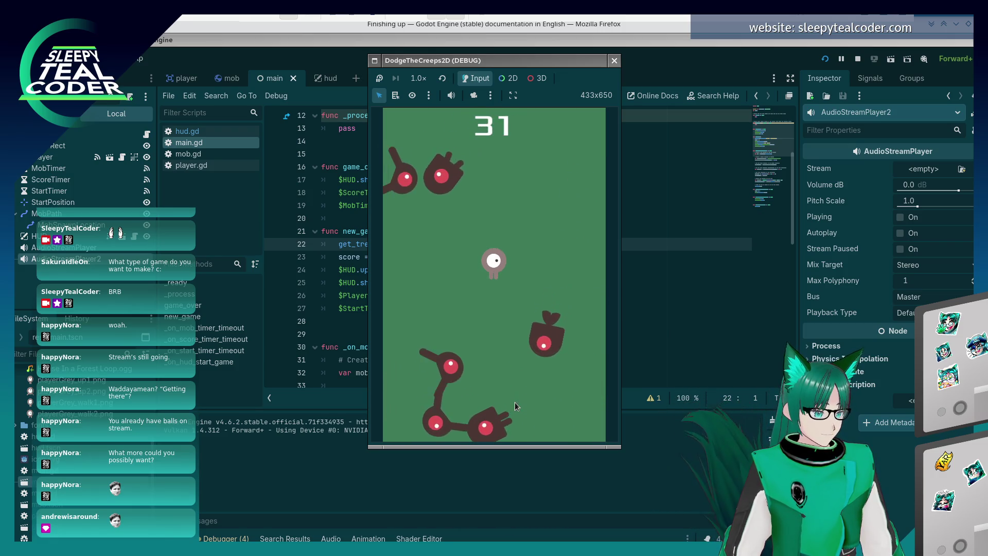
{"action": "key", "text": "Left"}
{"action": "key", "text": "Down"}
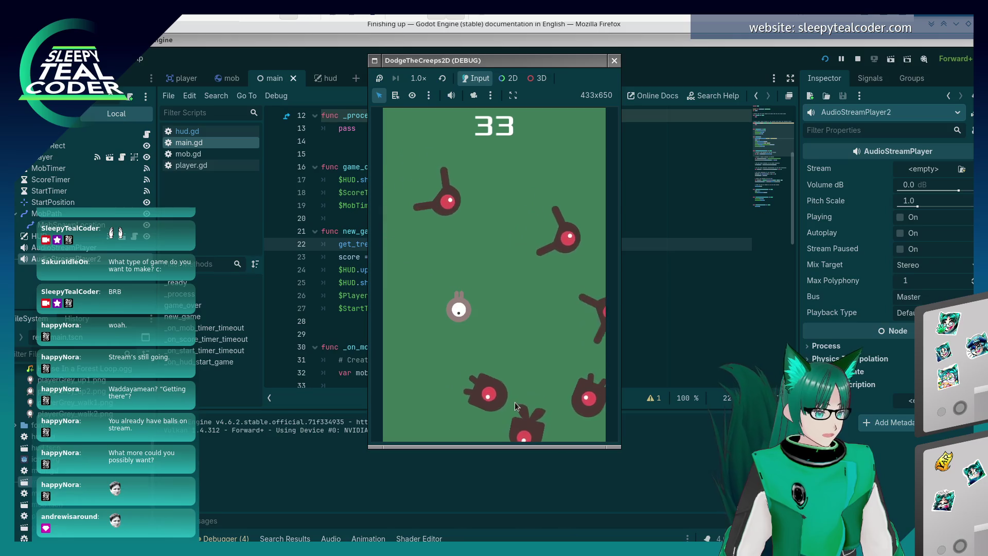
{"action": "key", "text": "Up"}
{"action": "key", "text": "Right"}
{"action": "key", "text": "Right"}
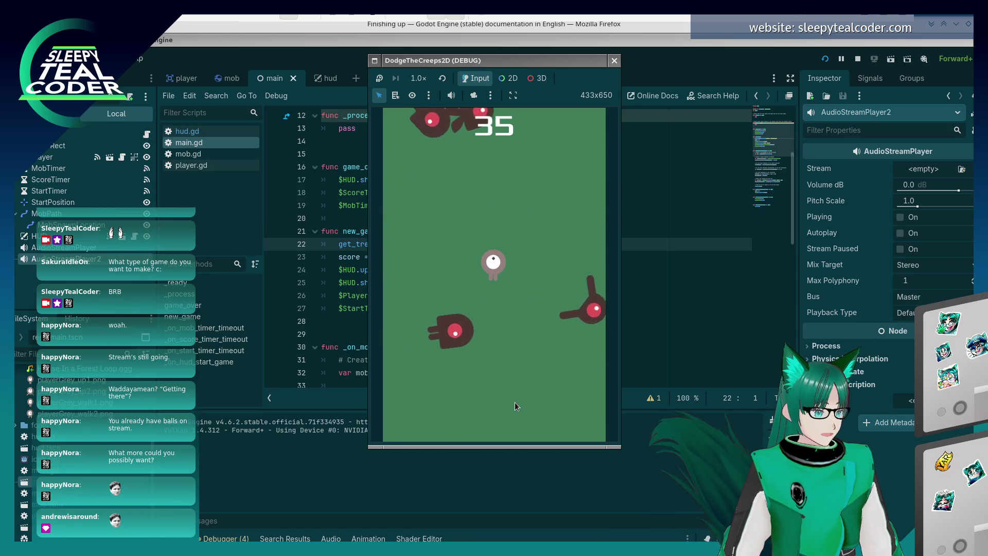
{"action": "key", "text": "Left"}
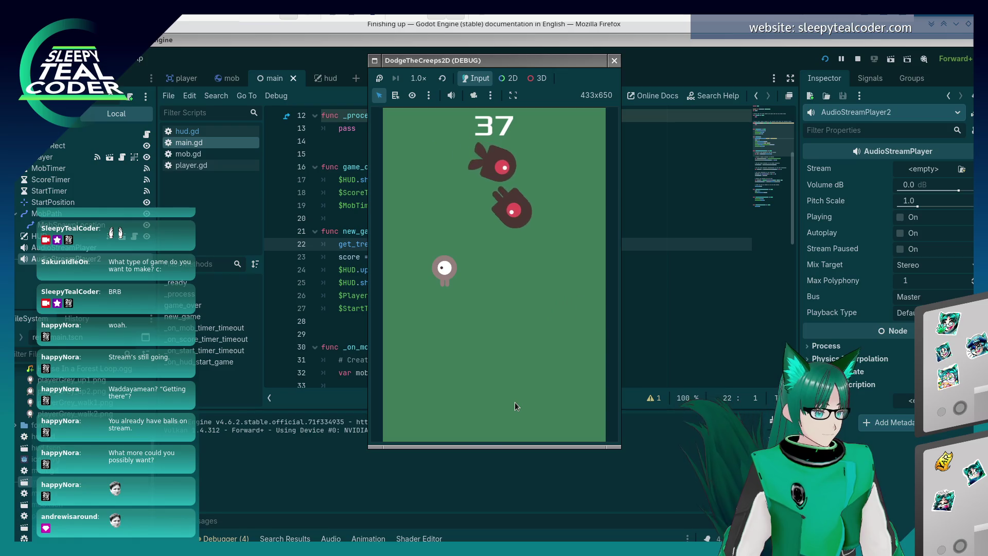
{"action": "key", "text": "Right"}
{"action": "key", "text": "Up"}
{"action": "key", "text": "Right"}
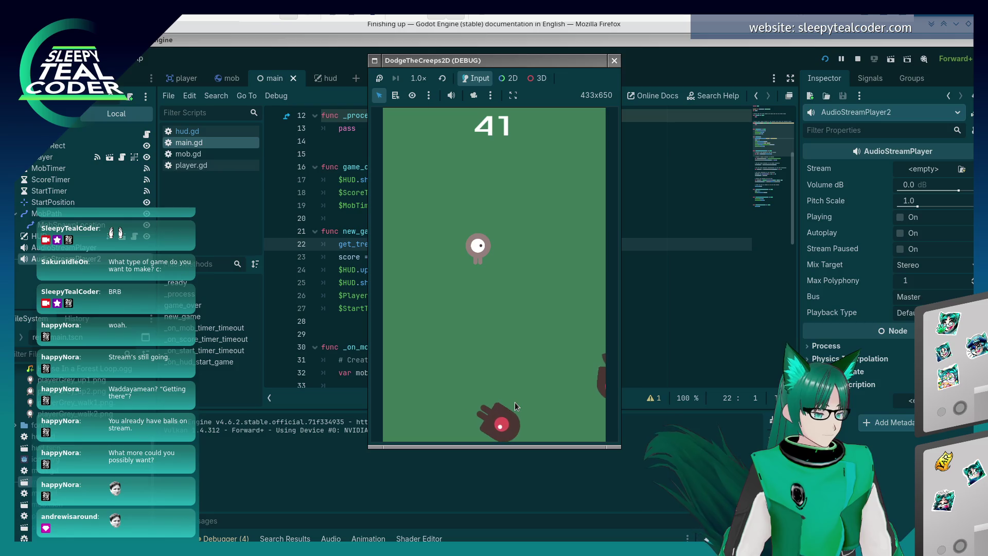
{"action": "key", "text": "Down"}
{"action": "key", "text": "Right"}
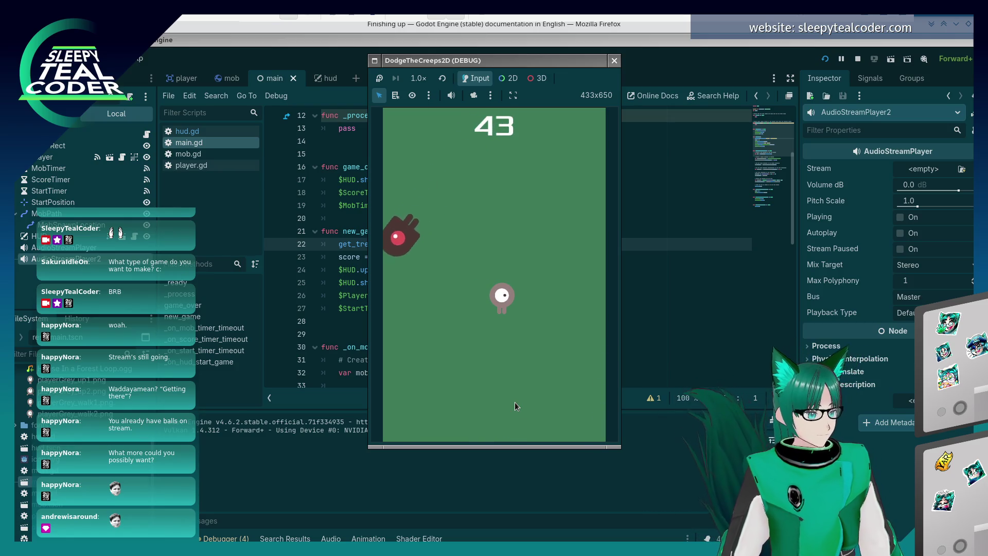
{"action": "key", "text": "Up"}
{"action": "key", "text": "Left"}
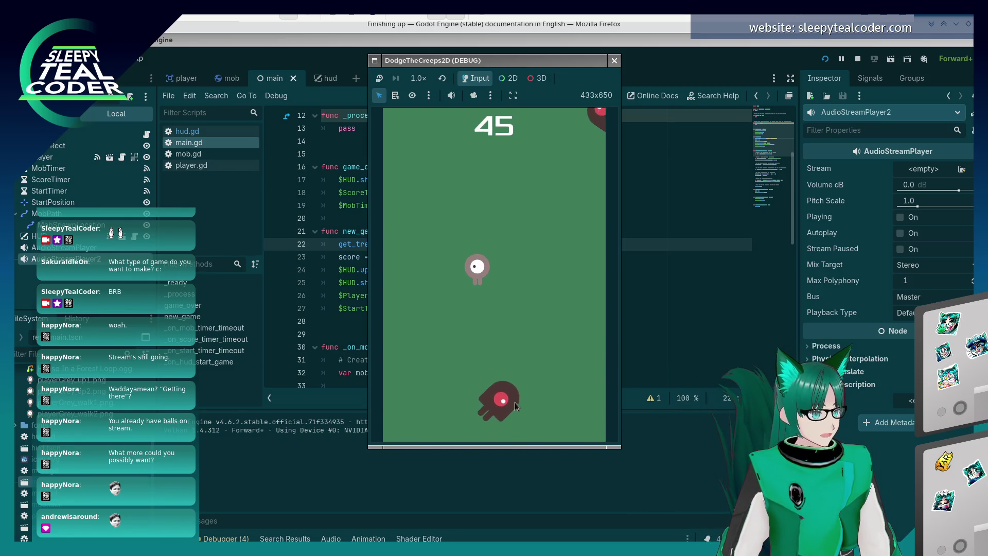
{"action": "key", "text": "Down"}
{"action": "key", "text": "Up"}
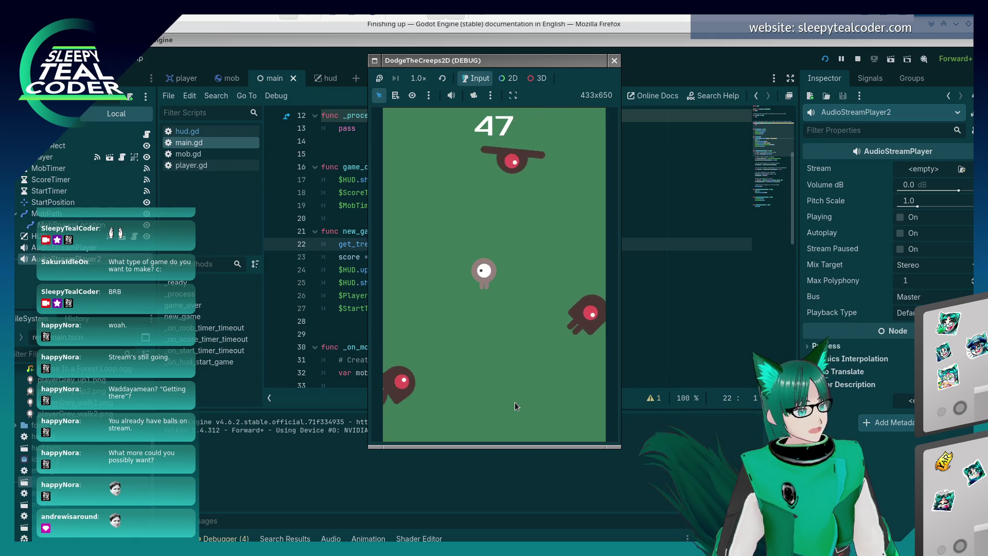
{"action": "key", "text": "Left"}
{"action": "key", "text": "Up"}
{"action": "key", "text": "Right"}
{"action": "key", "text": "Right"}
{"action": "key", "text": "Down"}
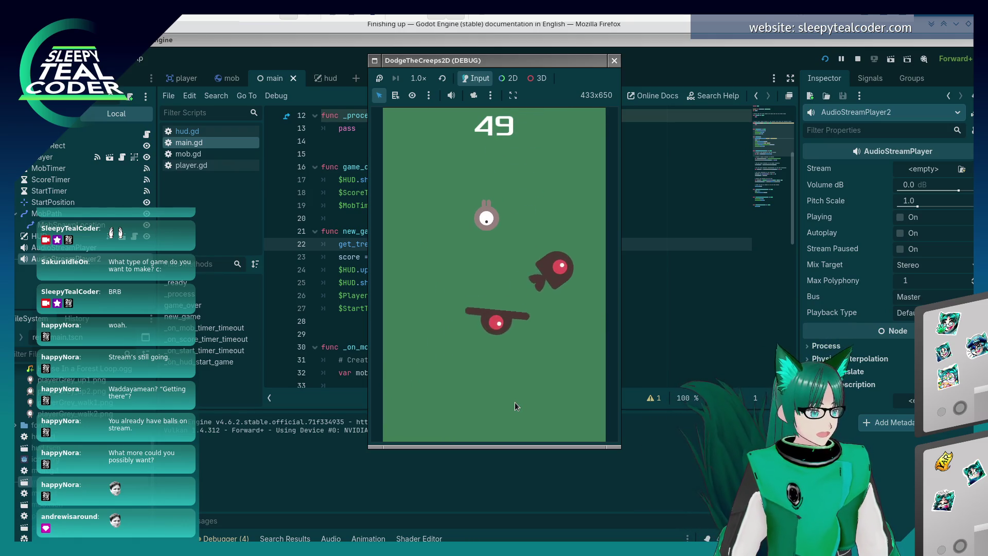
{"action": "key", "text": "Up"}
{"action": "key", "text": "Down"}
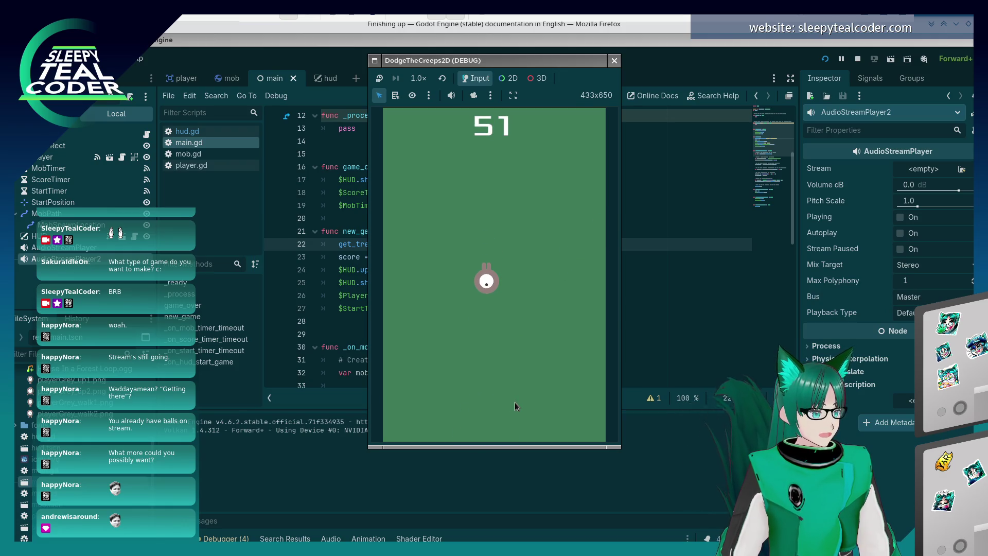
{"action": "key", "text": "Down"}
{"action": "key", "text": "Left"}
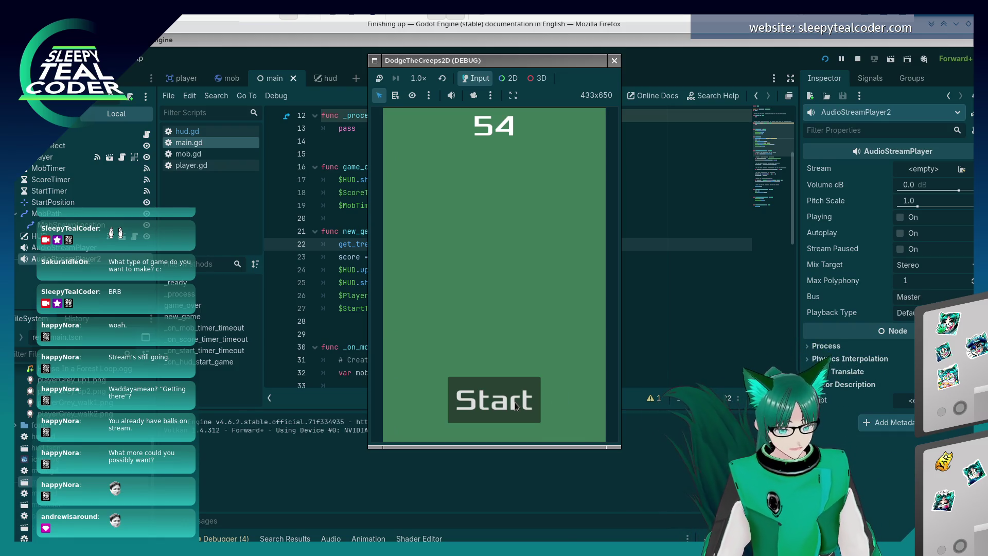
{"action": "key", "text": "alt+F4"}
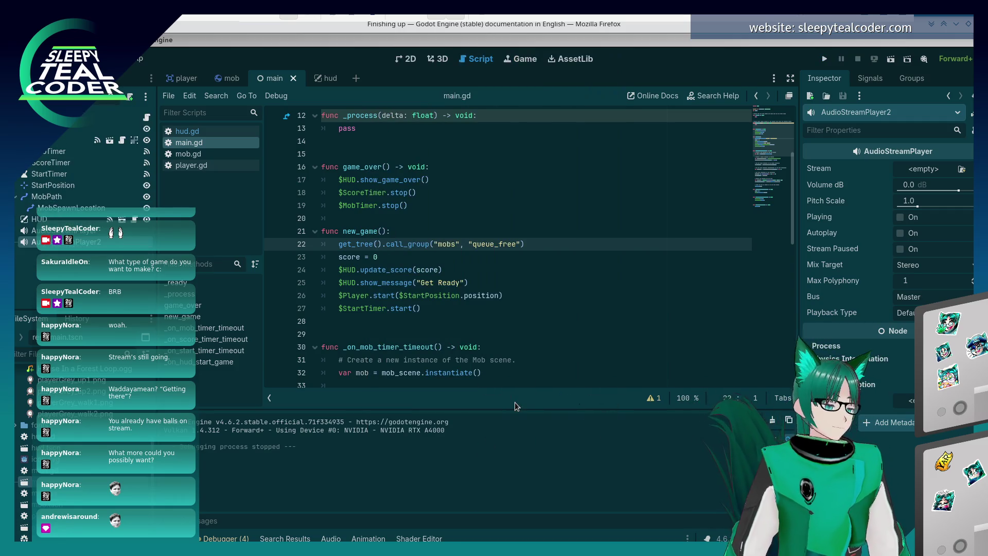
{"action": "key", "text": "alt+Tab"}
{"action": "left_click", "coordinate": [497, 282]}
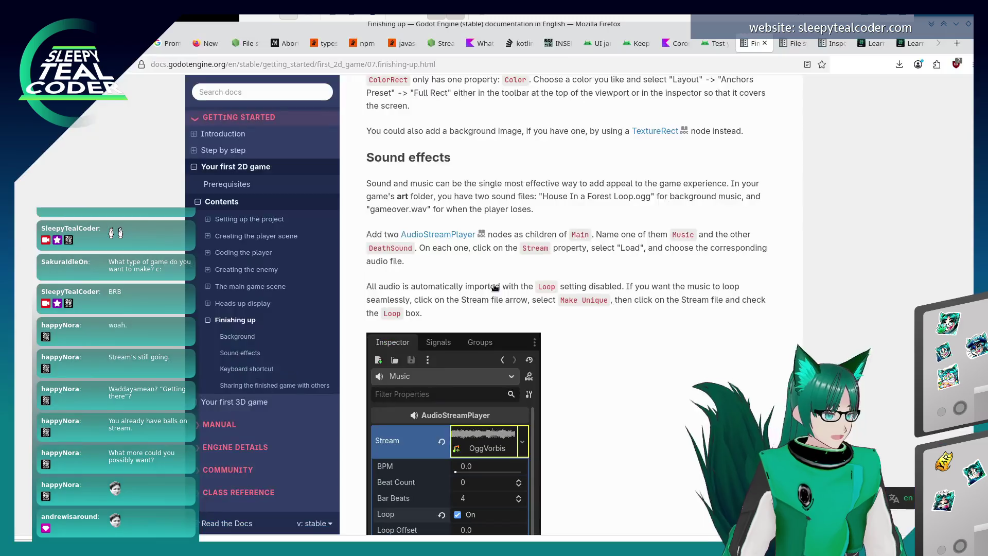
{"action": "scroll", "coordinate": [610, 356], "scroll_direction": "down", "scroll_amount": 3}
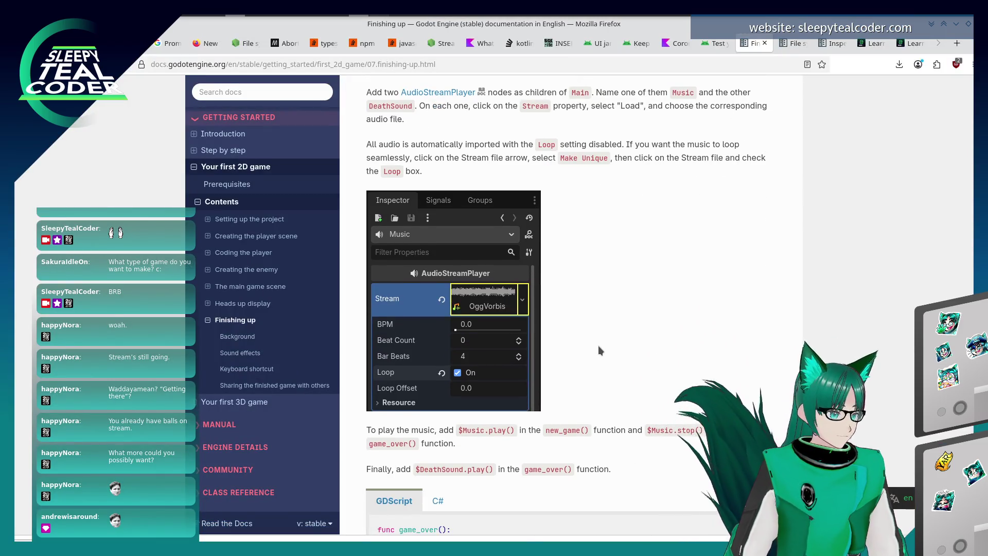
{"action": "scroll", "coordinate": [598, 345], "scroll_direction": "up", "scroll_amount": 1}
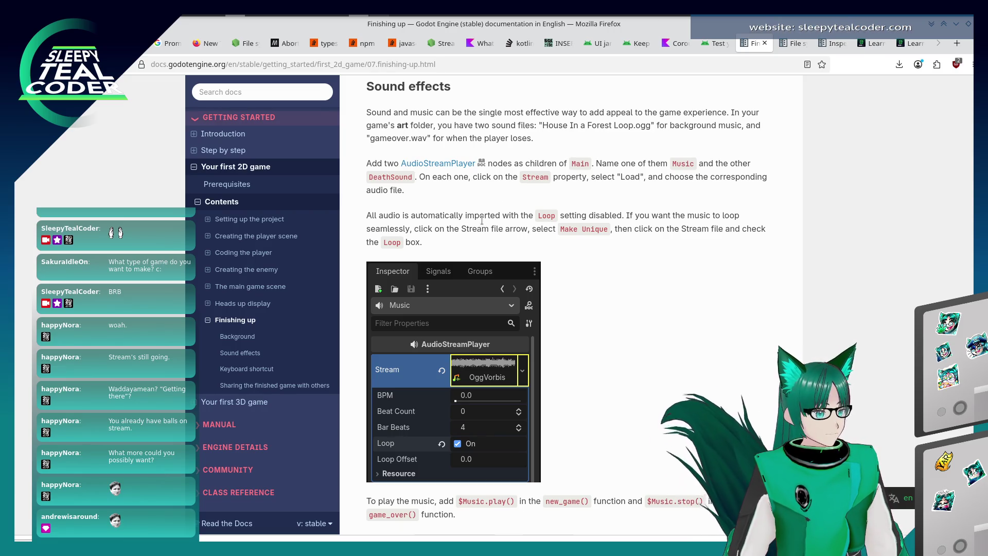
{"action": "key", "text": "alt+Tab"}
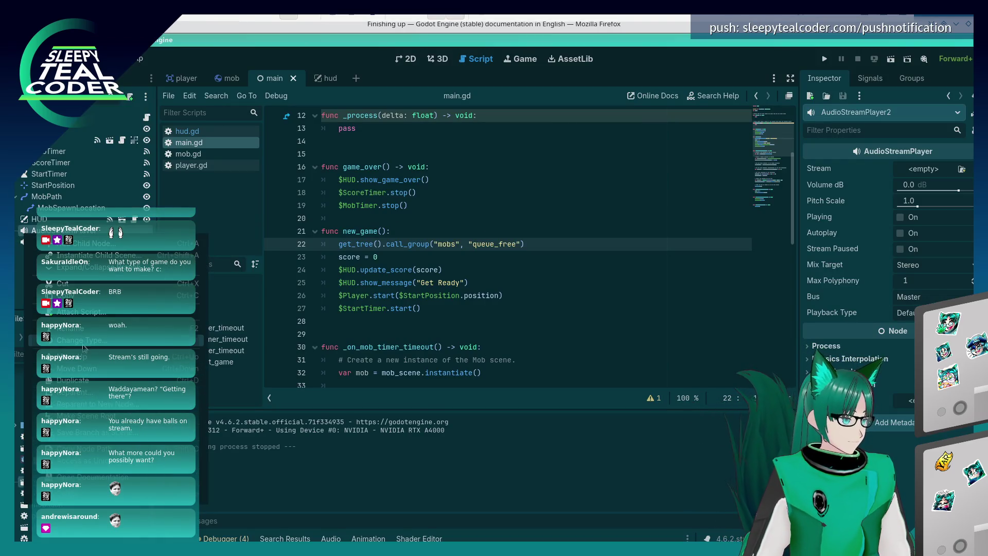
- Rename the second audio player to DeathSound
{"action": "left_click", "coordinate": [85, 335]}
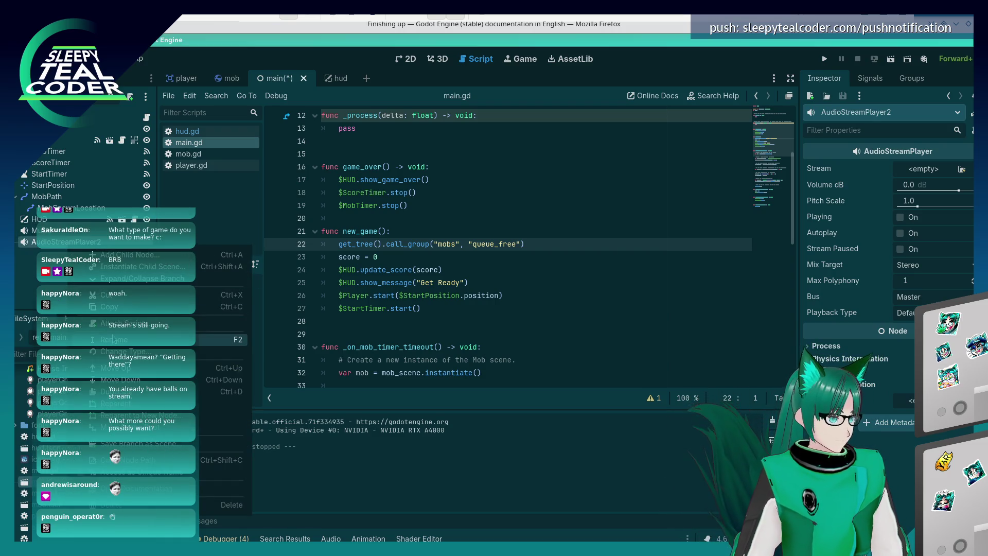
{"action": "type", "text": "Death"}
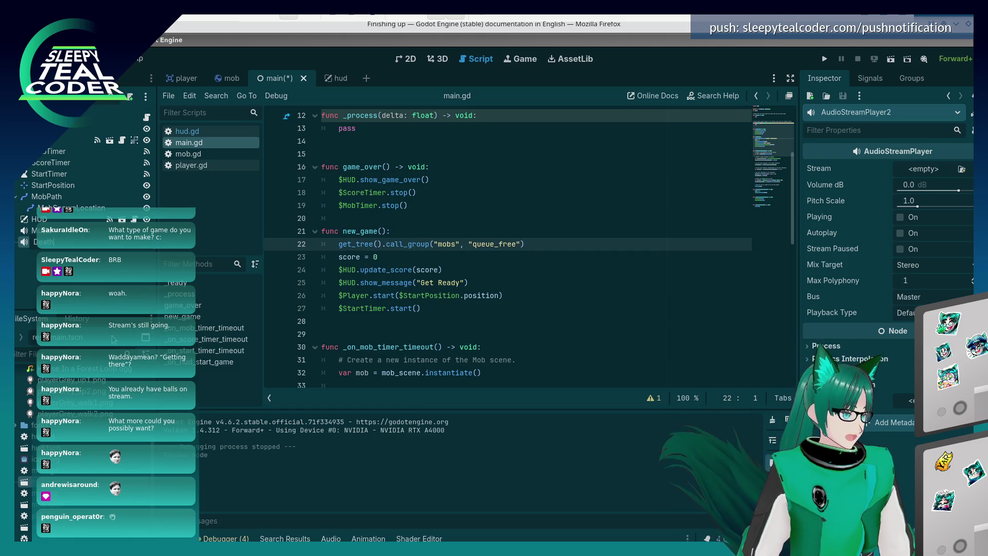
{"action": "type", "text": "Sound"}
{"action": "key", "text": "Return"}
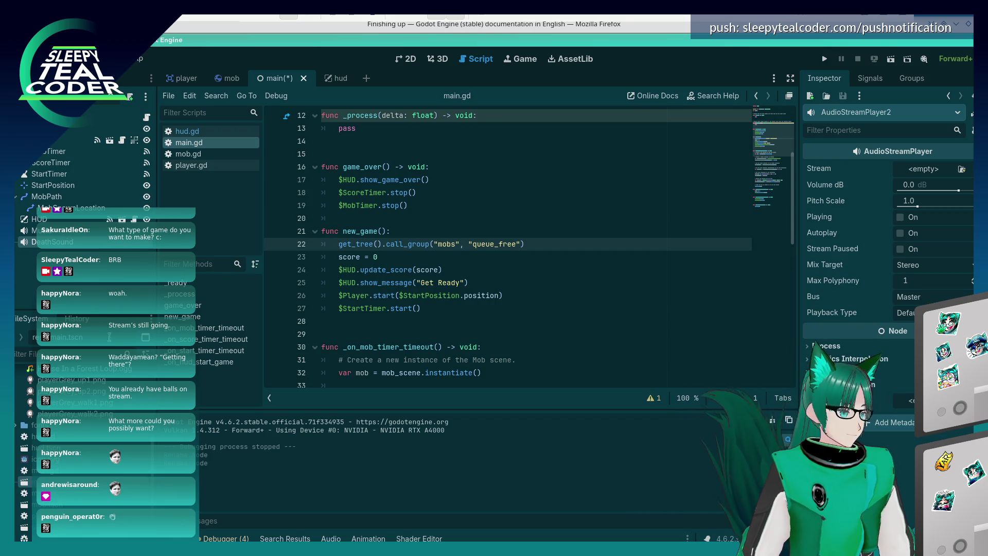
- Switch to the Firefox docs and scroll to the steps for playing the sounds
{"action": "left_click", "coordinate": [449, 256]}
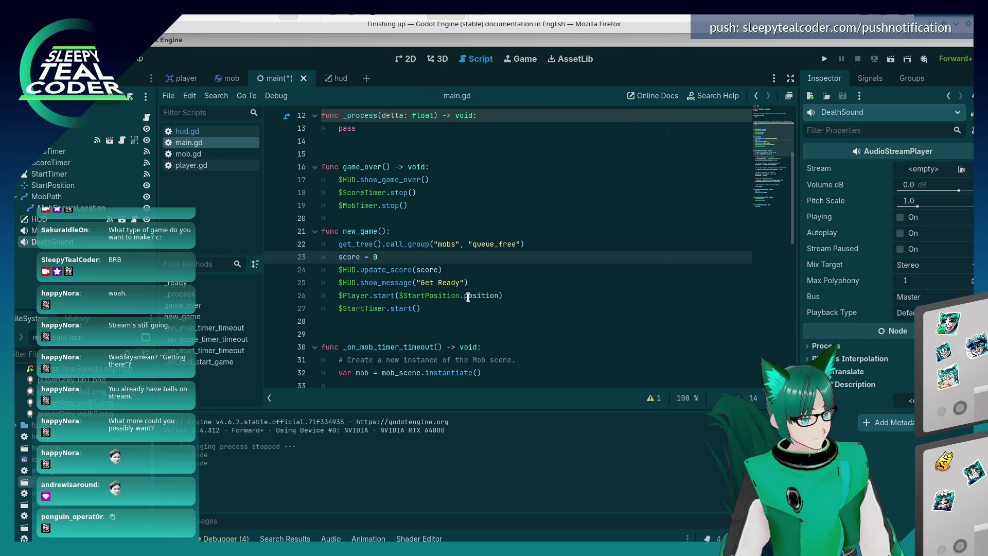
{"action": "left_click", "coordinate": [470, 254]}
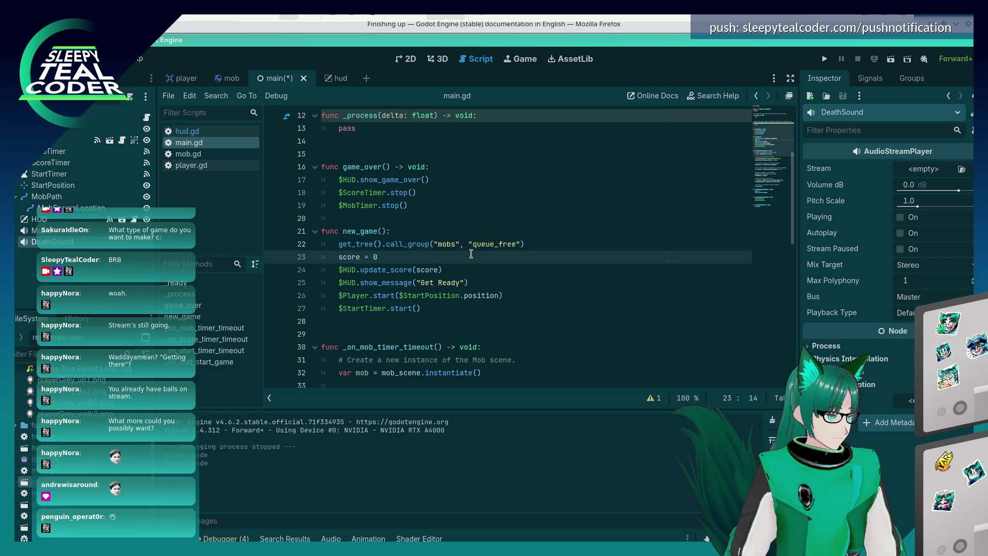
{"action": "key", "text": "alt+Tab"}
{"action": "scroll", "coordinate": [601, 321], "scroll_direction": "down", "scroll_amount": 3}
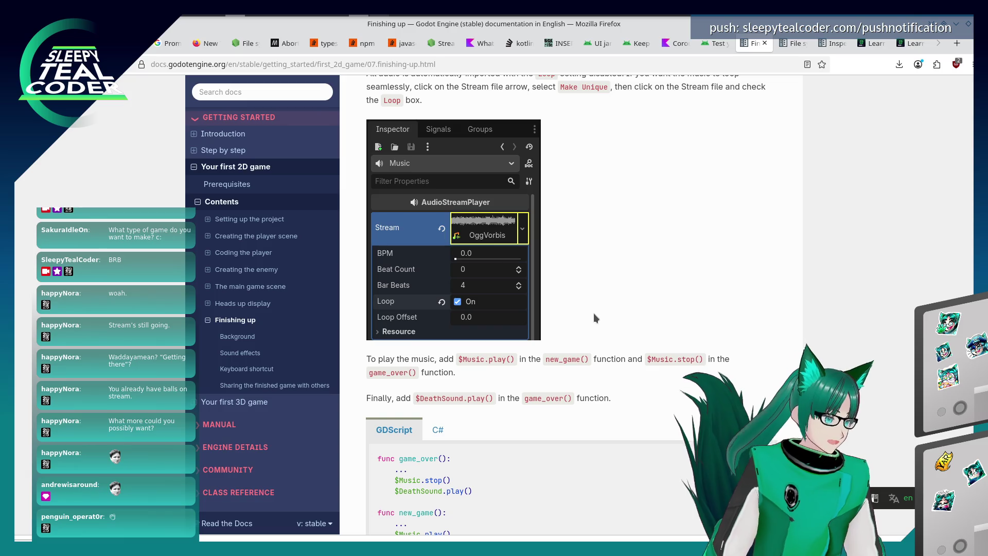
- Load House In a Forest Loop.ogg into the Music node's Stream
{"action": "key", "text": "alt+Tab"}
{"action": "left_click", "coordinate": [56, 231]}
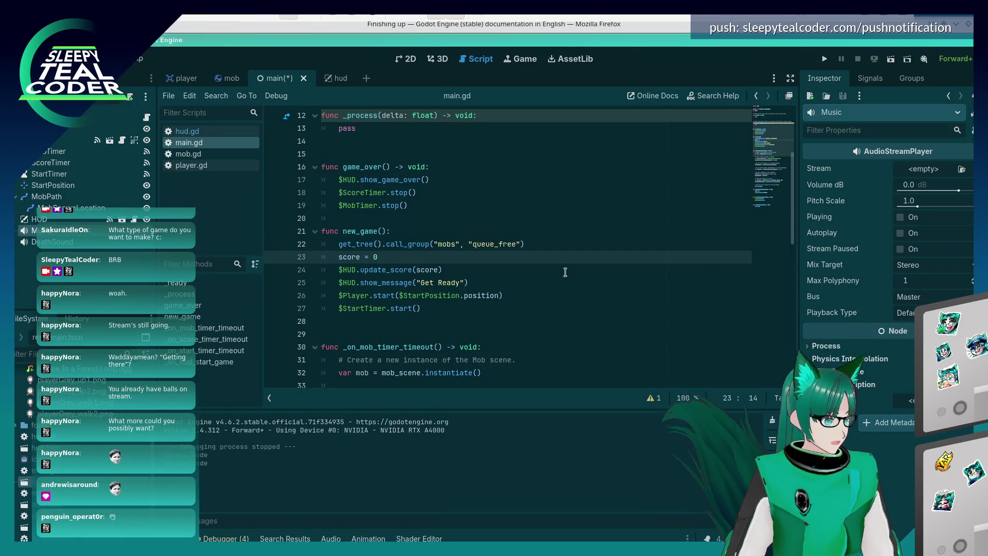
{"action": "left_click", "coordinate": [962, 169]}
{"action": "double_click", "coordinate": [359, 199]}
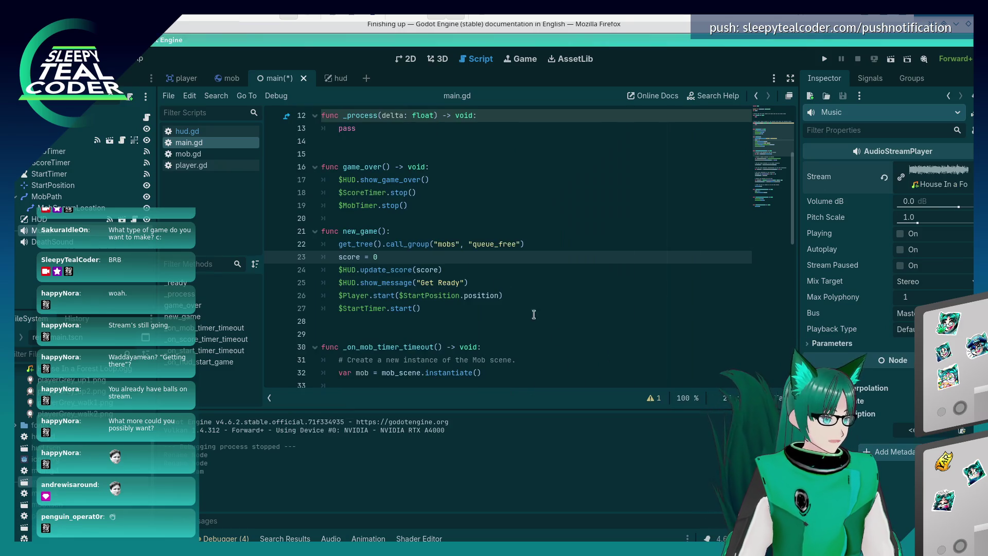
- Load gameover.wav into DeathSound's Stream, then return to the docs
{"action": "left_click", "coordinate": [52, 242]}
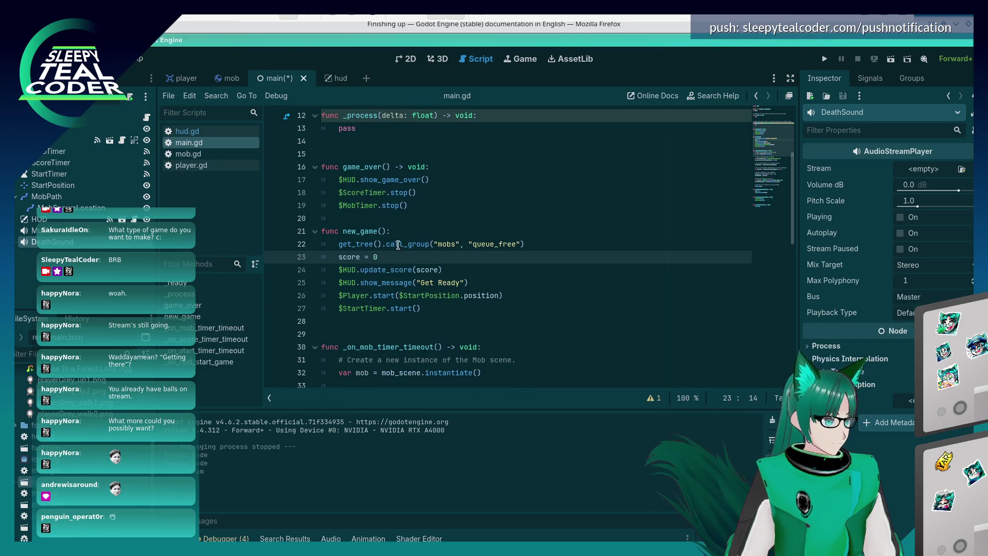
{"action": "left_click", "coordinate": [961, 169]}
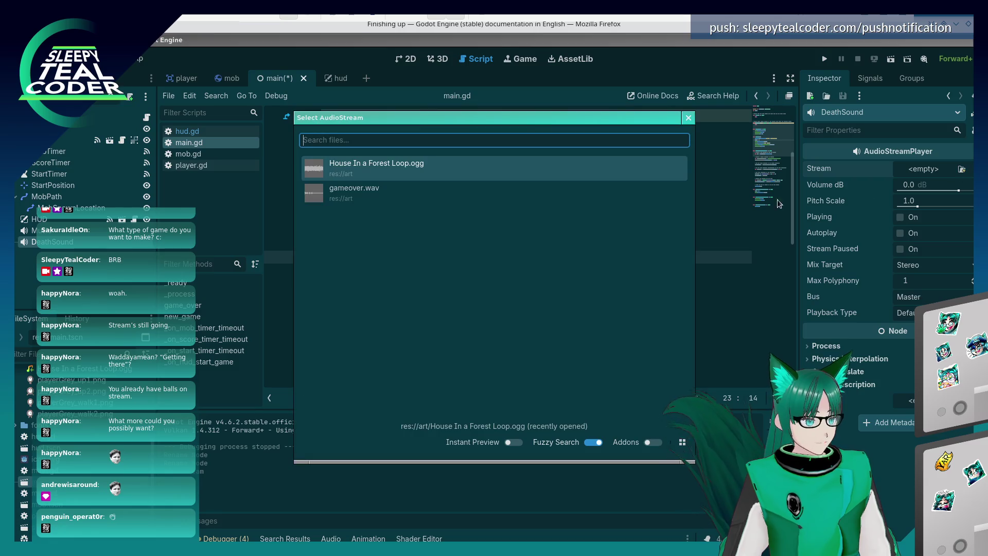
{"action": "double_click", "coordinate": [360, 200]}
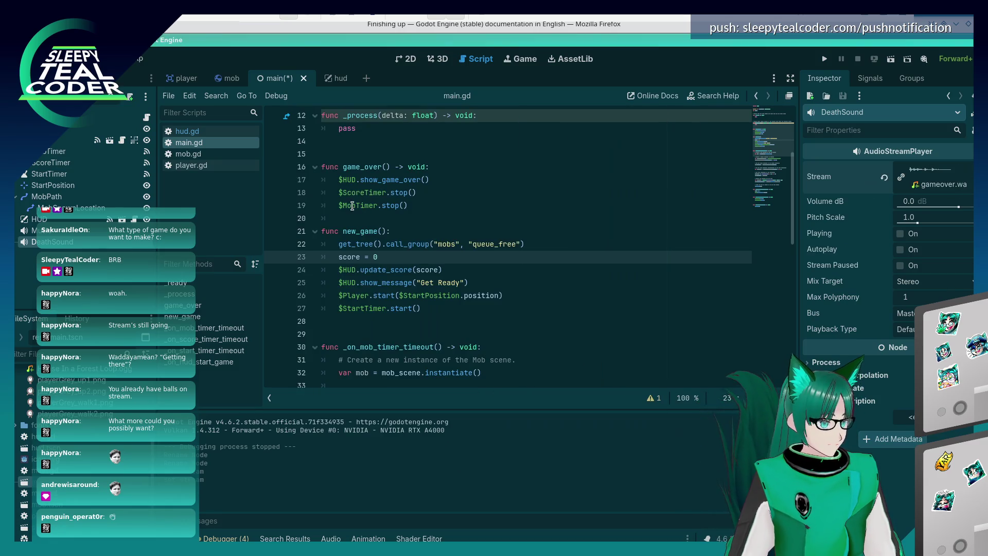
{"action": "key", "text": "alt+Tab"}
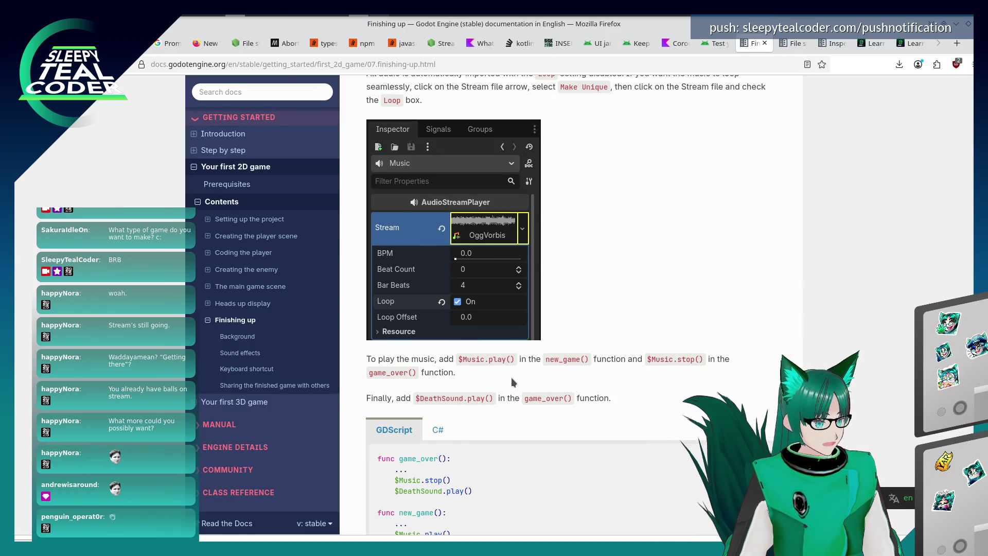
- Insert $Music.play() on a new line after score = 0 in new_game()
{"action": "key", "text": "alt+Tab"}
{"action": "key", "text": "alt+Tab"}
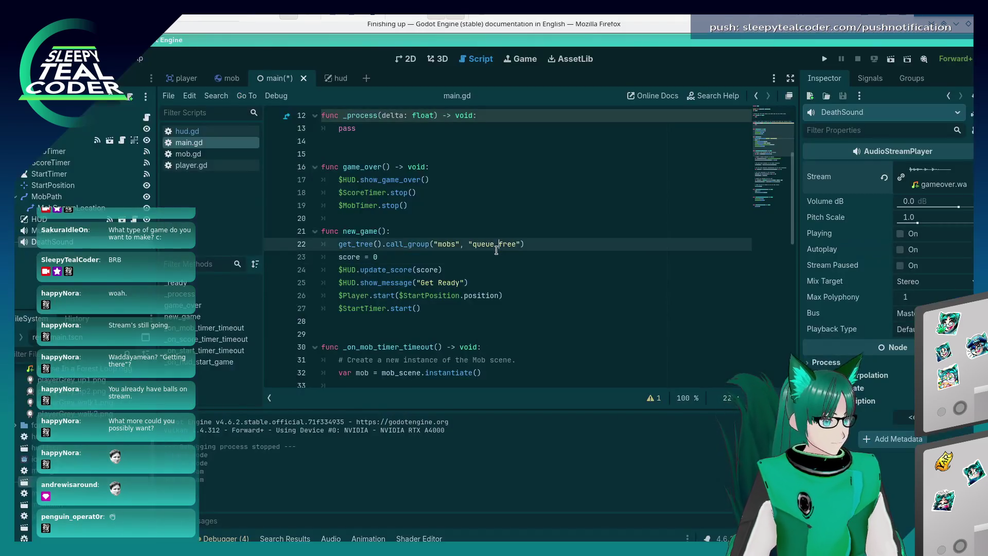
{"action": "scroll", "coordinate": [464, 234], "scroll_direction": "up", "scroll_amount": 5}
{"action": "scroll", "coordinate": [499, 242], "scroll_direction": "down", "scroll_amount": 12}
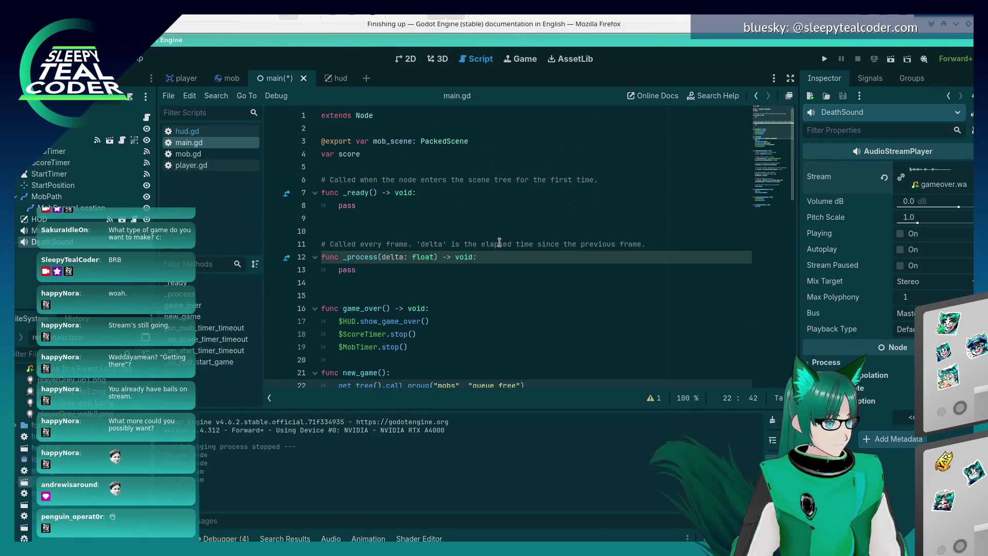
{"action": "scroll", "coordinate": [499, 241], "scroll_direction": "down", "scroll_amount": 1}
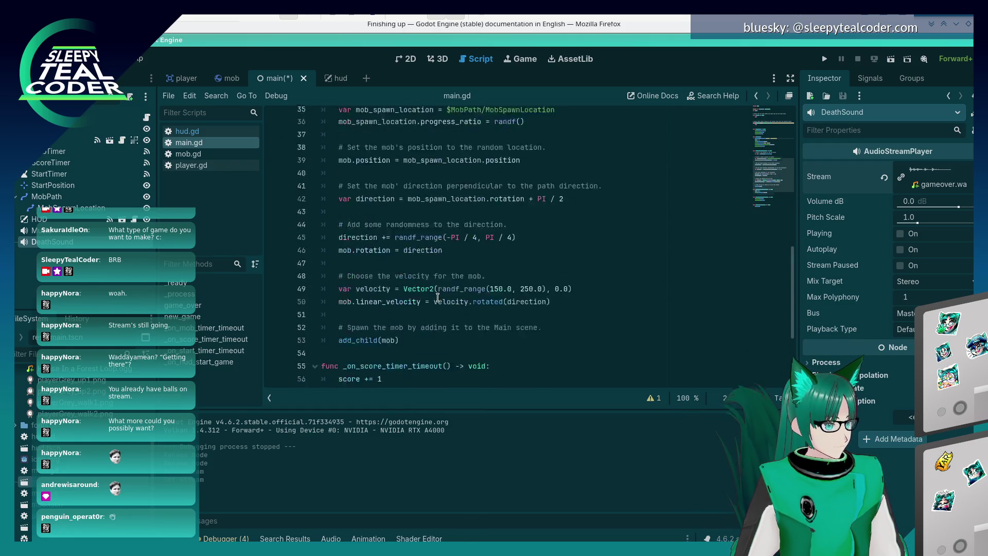
{"action": "scroll", "coordinate": [437, 232], "scroll_direction": "up", "scroll_amount": 11}
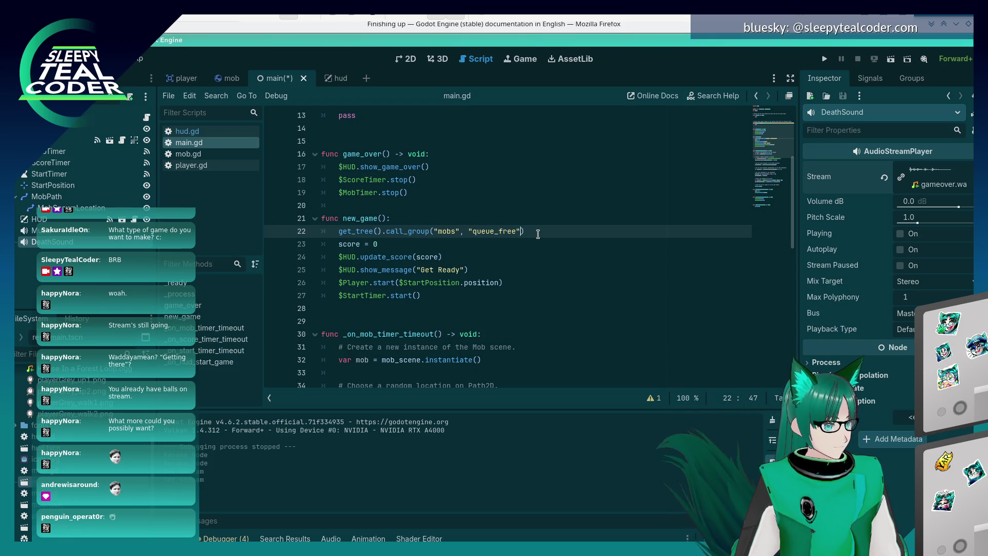
{"action": "key", "text": "Up"}
{"action": "key", "text": "Down"}
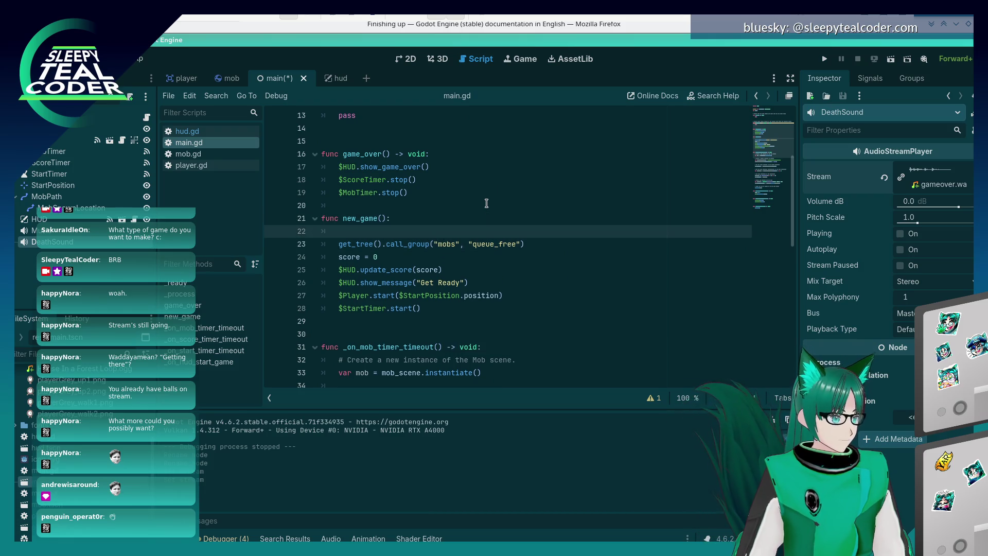
{"action": "key", "text": "Up"}
{"action": "key", "text": "Down"}
{"action": "key", "text": "Return"}
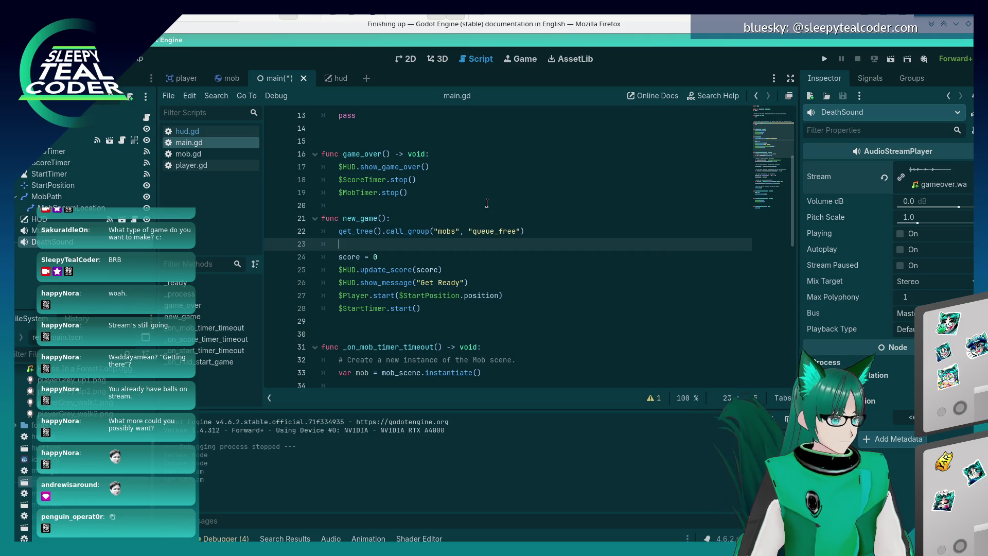
{"action": "key", "text": "BackSpace"}
{"action": "key", "text": "Down"}
{"action": "key", "text": "Return"}
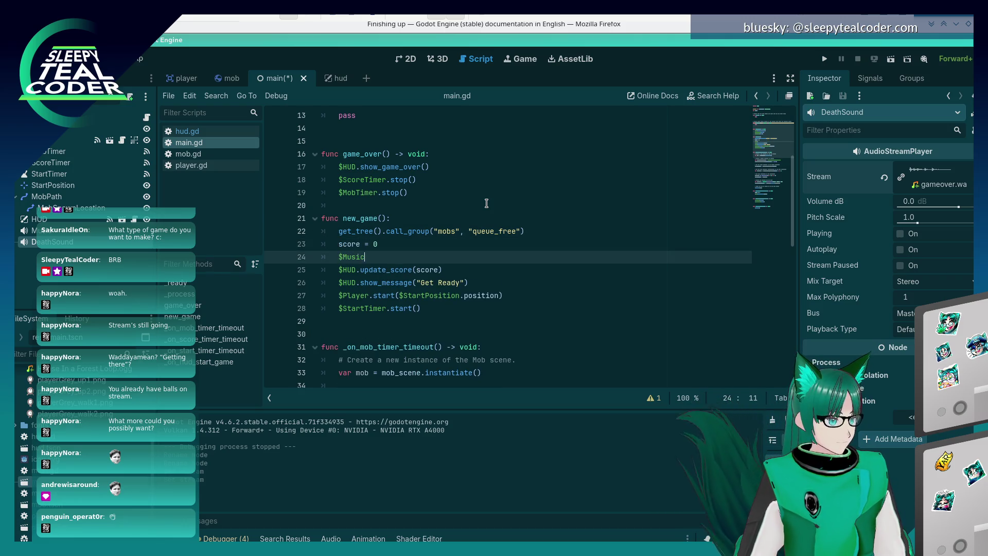
{"action": "type", "text": ".play()"}
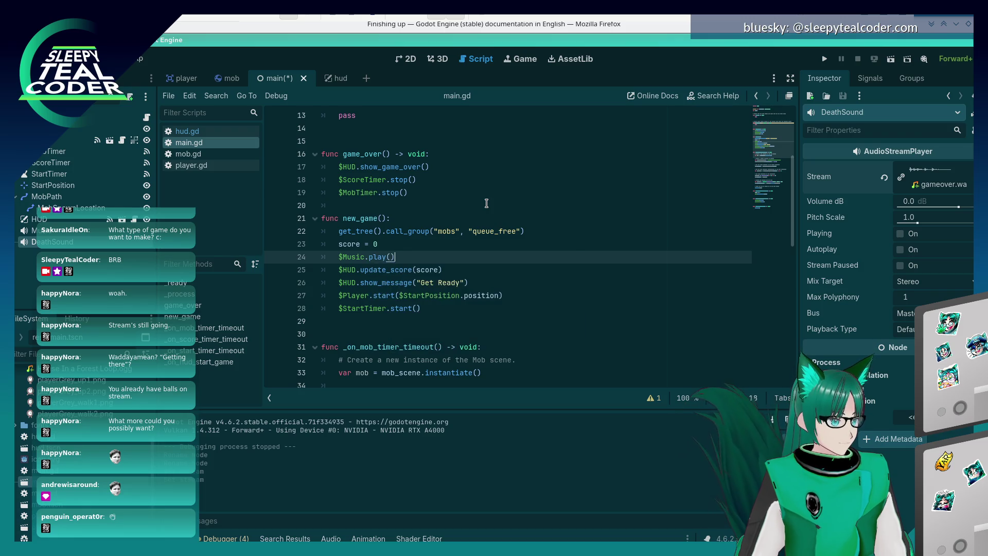
{"action": "key", "text": "Up"}
{"action": "scroll", "coordinate": [486, 203], "scroll_direction": "down", "scroll_amount": 11}
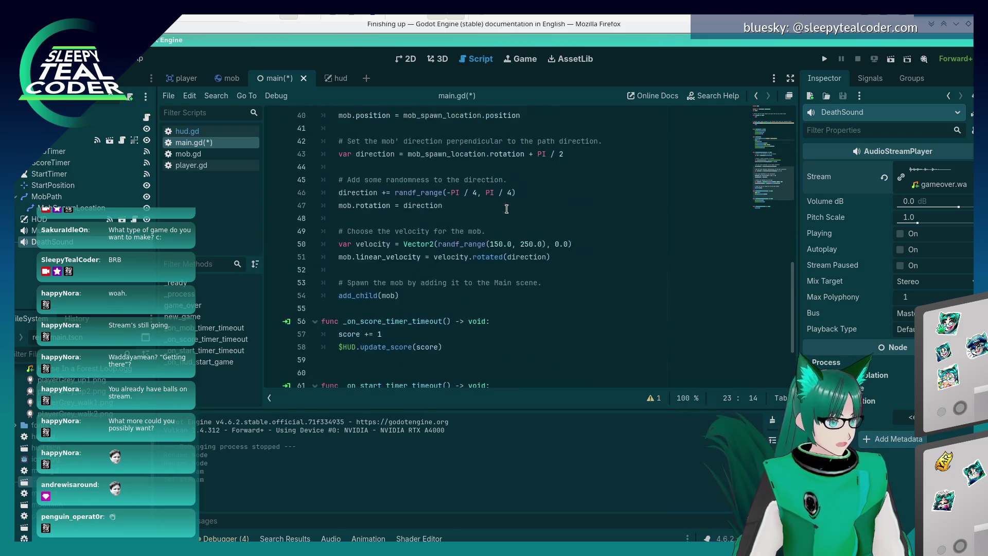
{"action": "key", "text": "alt+Tab"}
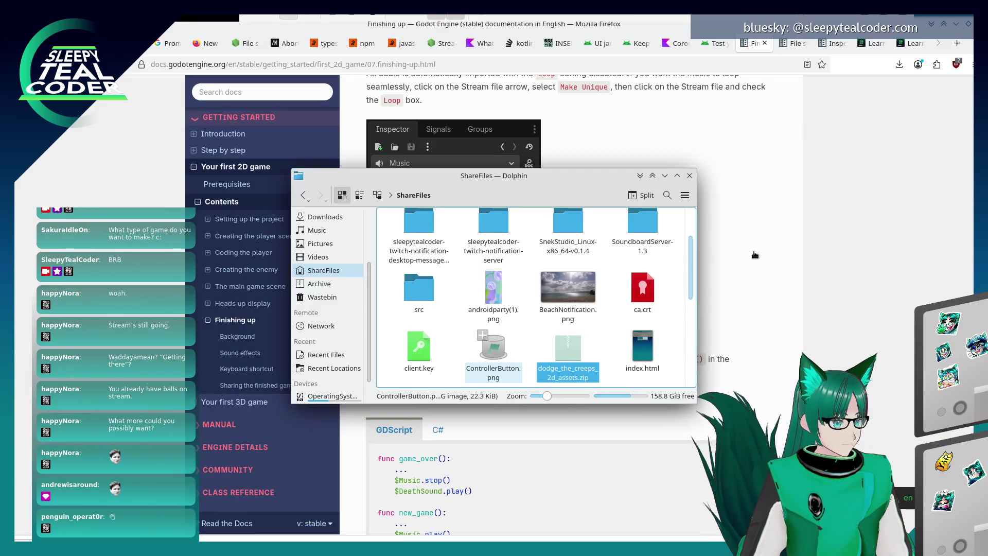
- Scroll the docs to the Music/DeathSound code, then switch back to main.gd in Godot
{"action": "left_click", "coordinate": [770, 245]}
{"action": "scroll", "coordinate": [771, 245], "scroll_direction": "down", "scroll_amount": 3}
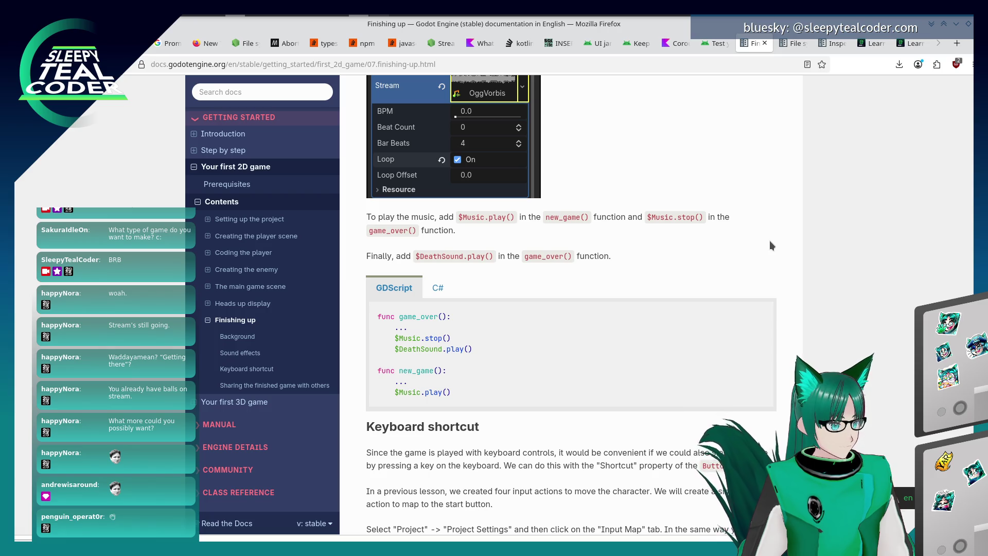
{"action": "key", "text": "alt+Tab"}
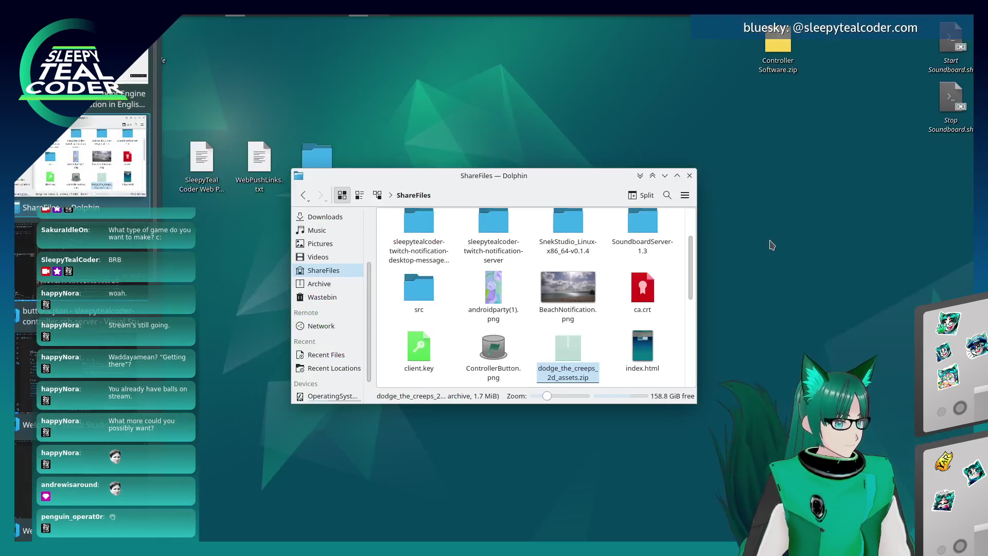
{"action": "key", "text": "alt+Tab"}
{"action": "key", "text": "alt+Tab"}
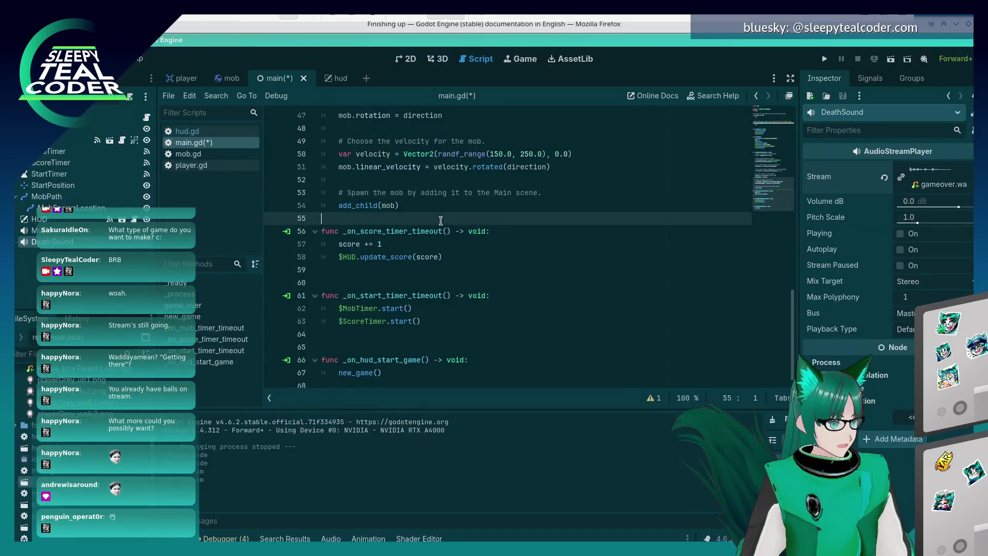
- Search main.gd for the game_over function
{"action": "key", "text": "ctrl+f"}
{"action": "type", "text": "game_over"}
{"action": "key", "text": "Return"}
{"action": "key", "text": "Escape"}
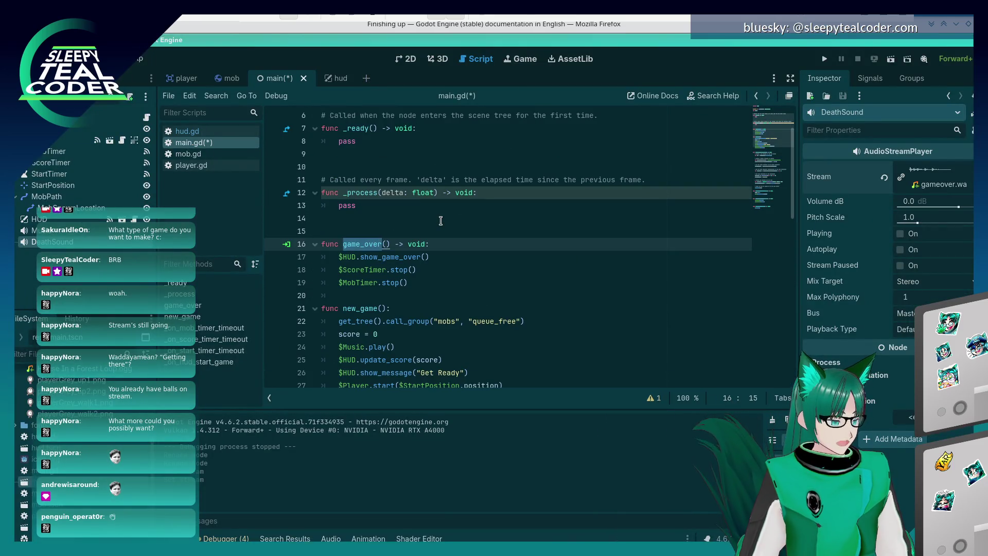
- Add $Music.stop() and $DeathSound.play() after show_game_over, and save main.gd
{"action": "key", "text": "End"}
{"action": "key", "text": "Return"}
{"action": "type", "text": "usic.stop()"}
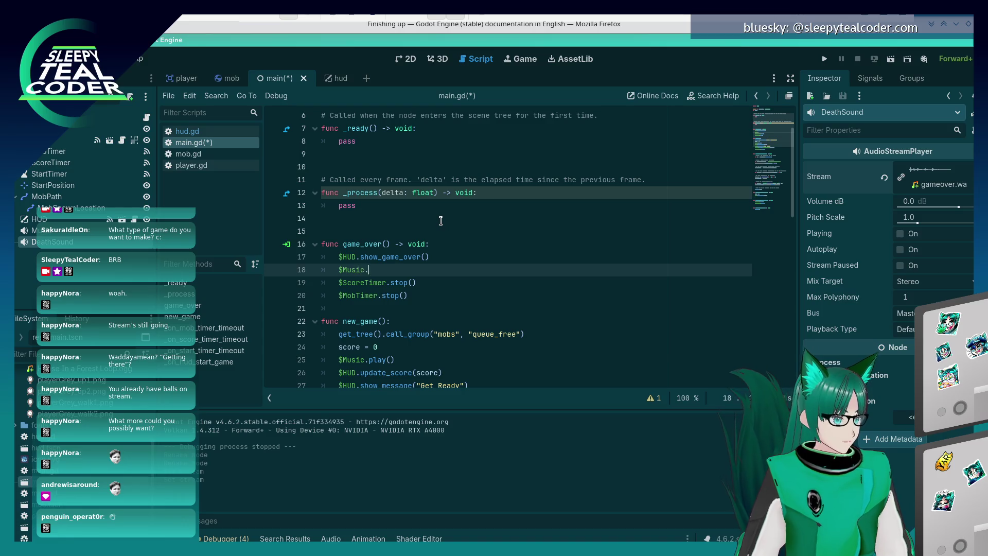
{"action": "key", "text": "Return"}
{"action": "type", "text": "$De"}
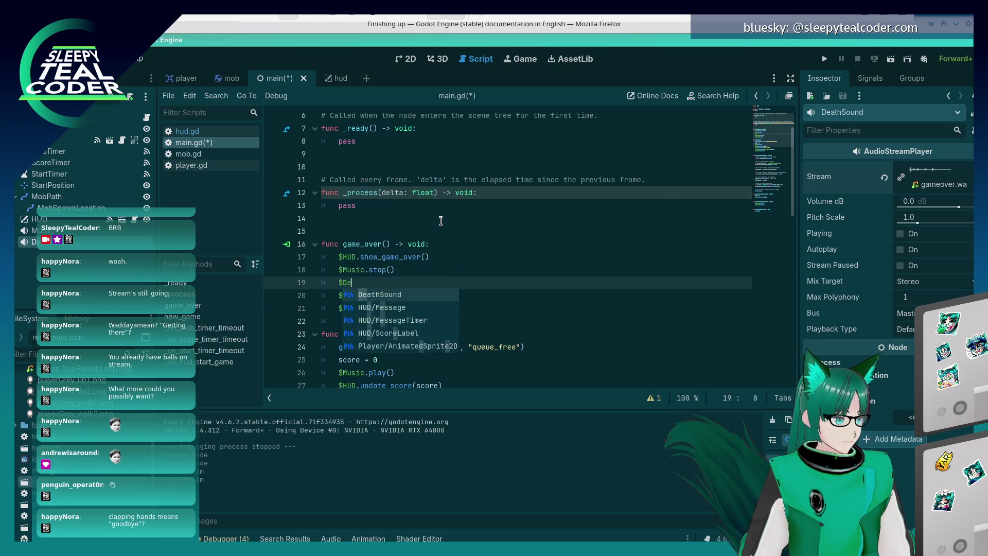
{"action": "type", "text": "athSound.play"}
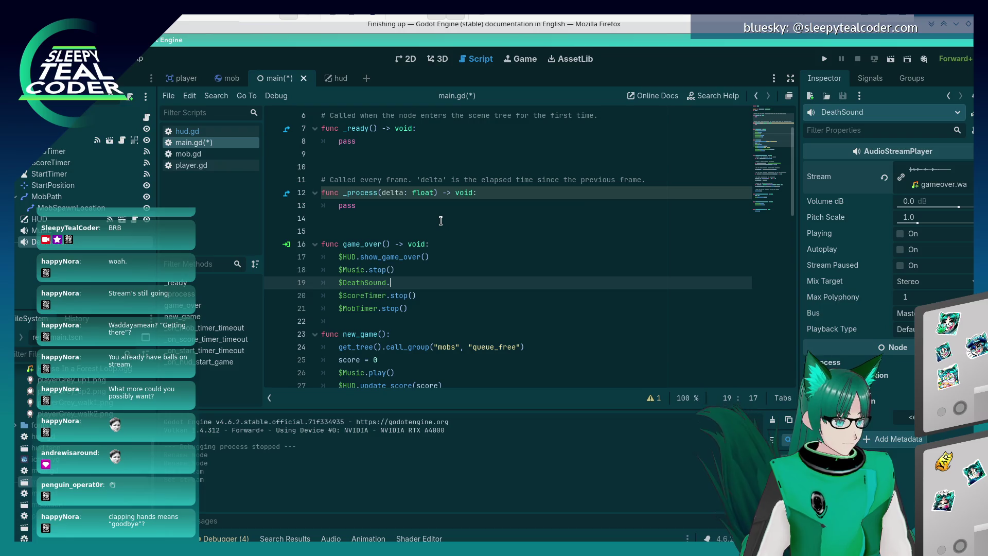
{"action": "key", "text": "Return"}
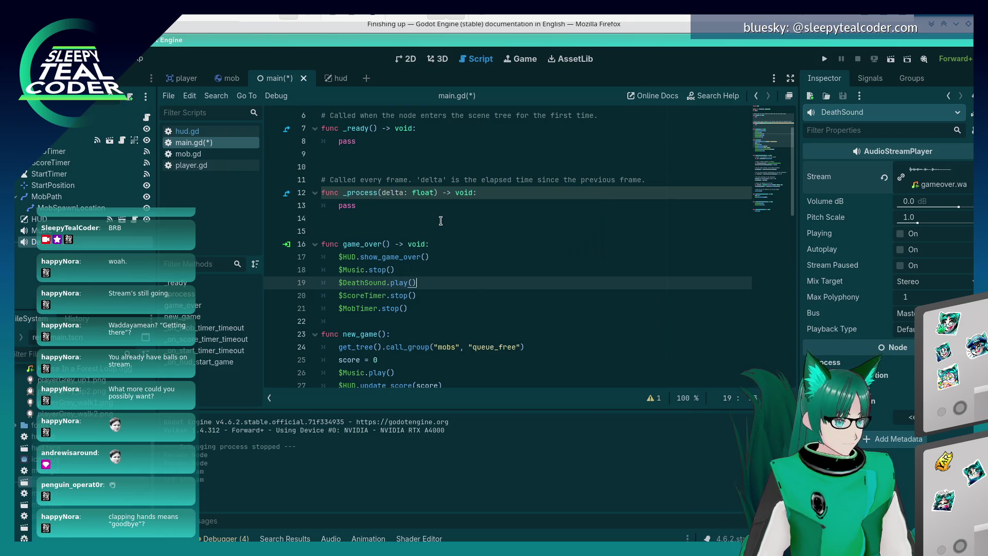
{"action": "key", "text": "Up"}
{"action": "key", "text": "ctrl+s"}
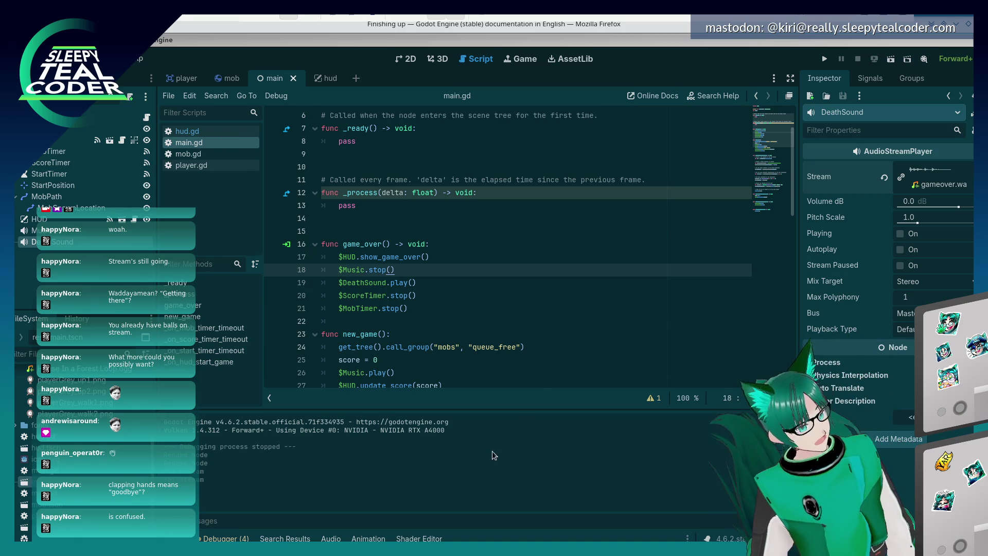
{"action": "left_click", "coordinate": [464, 299]}
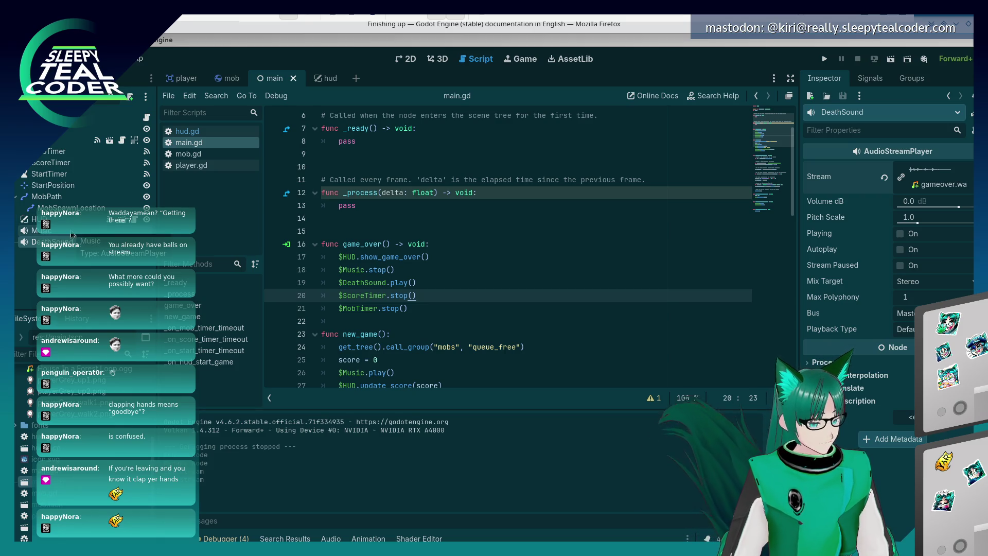
{"action": "left_click", "coordinate": [432, 229]}
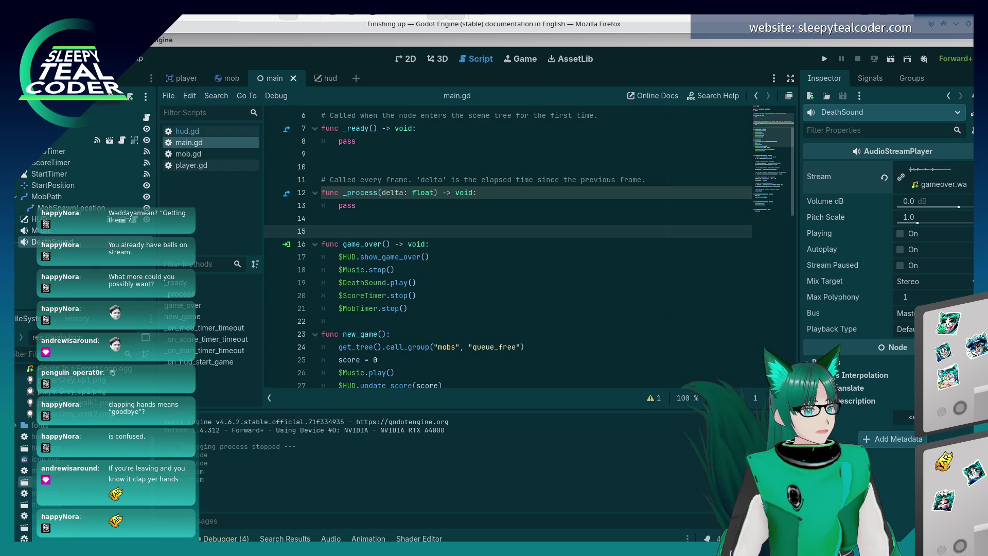
- Run the game and play a first round, dodging creeps with the arrow keys
{"action": "left_click", "coordinate": [583, 272]}
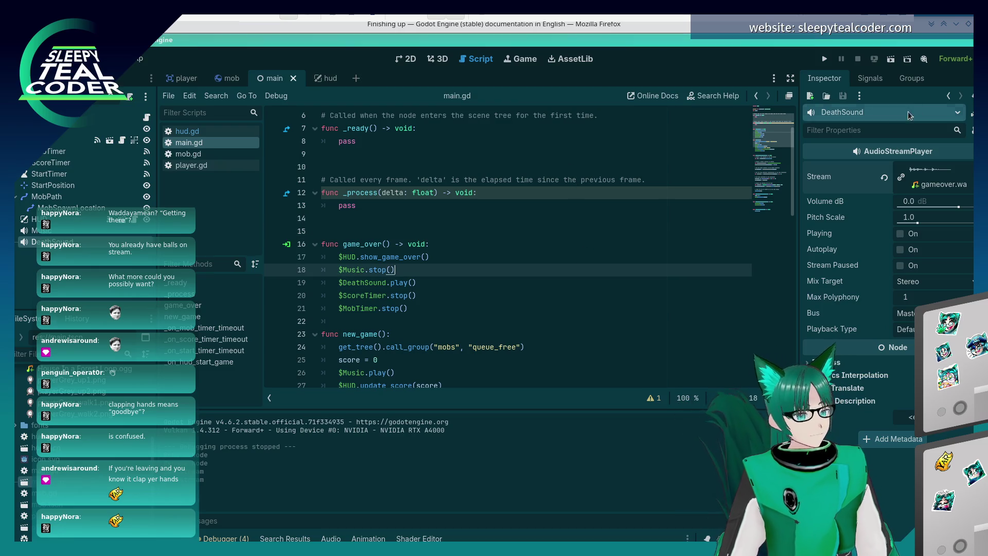
{"action": "left_click", "coordinate": [827, 59]}
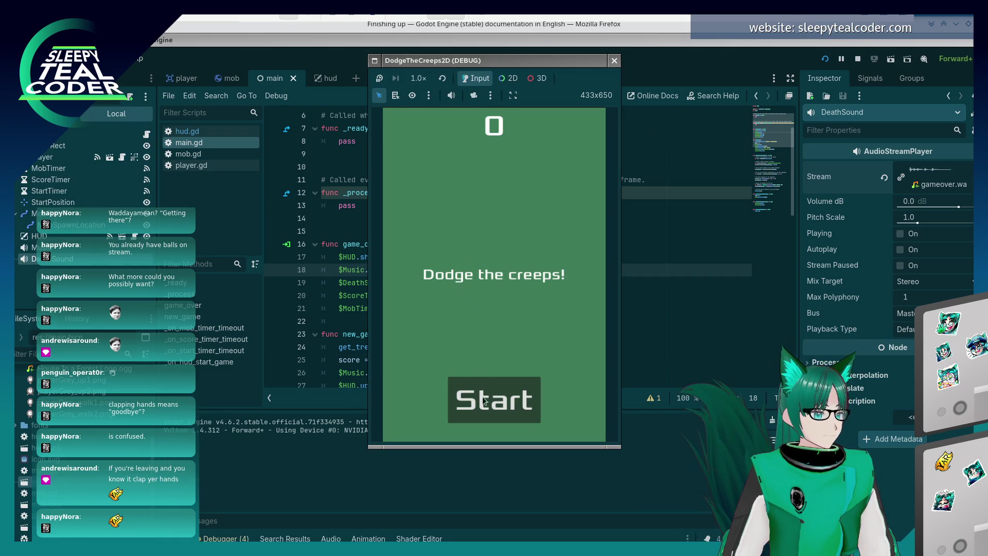
{"action": "left_click", "coordinate": [489, 402]}
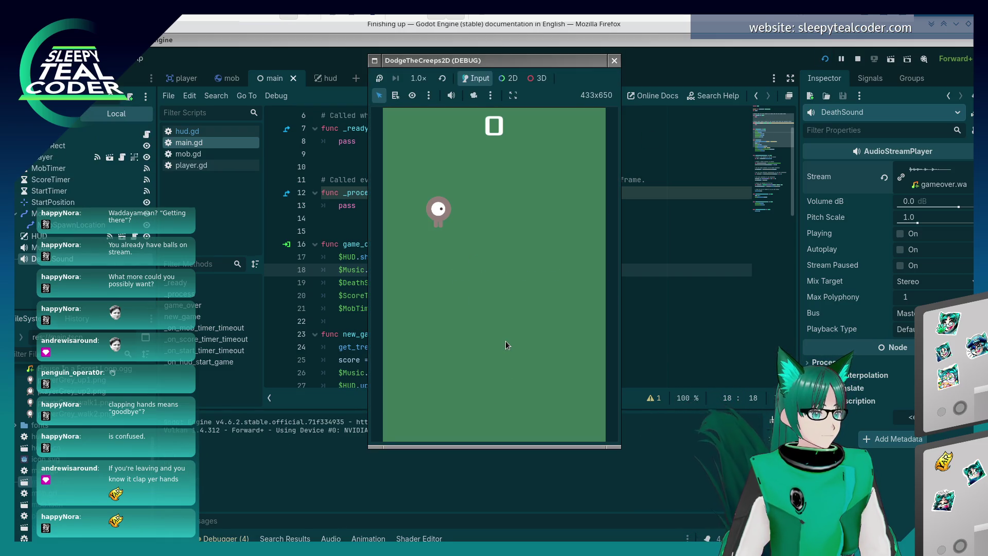
{"action": "key", "text": "Right"}
{"action": "key", "text": "Down"}
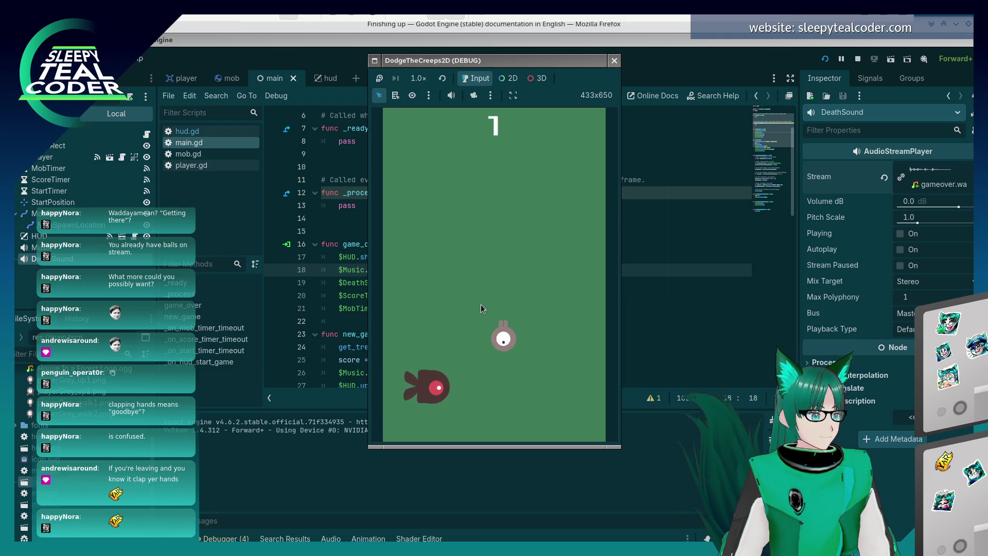
{"action": "key", "text": "Up"}
{"action": "key", "text": "Left"}
{"action": "key", "text": "Down"}
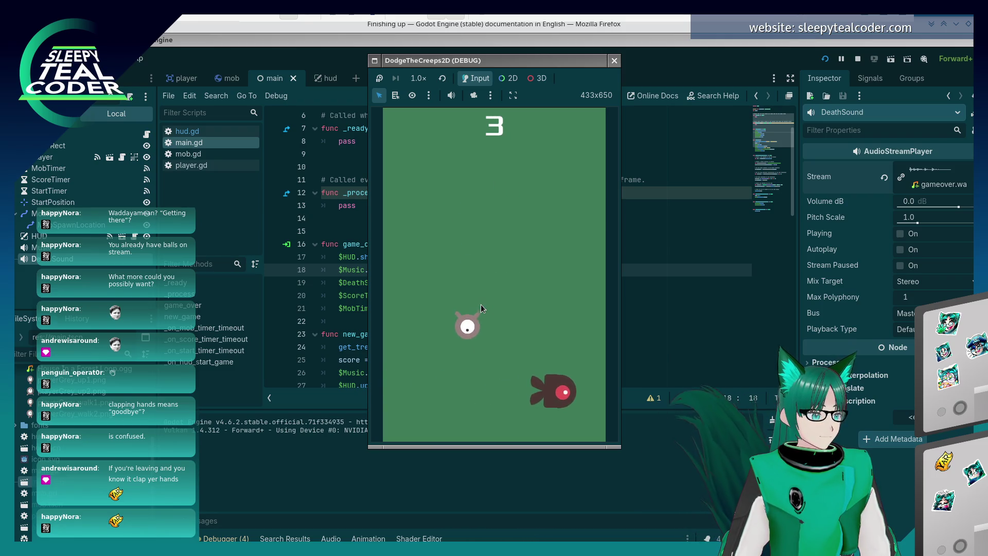
{"action": "key", "text": "Right"}
{"action": "key", "text": "Up"}
{"action": "key", "text": "Down"}
{"action": "key", "text": "Right"}
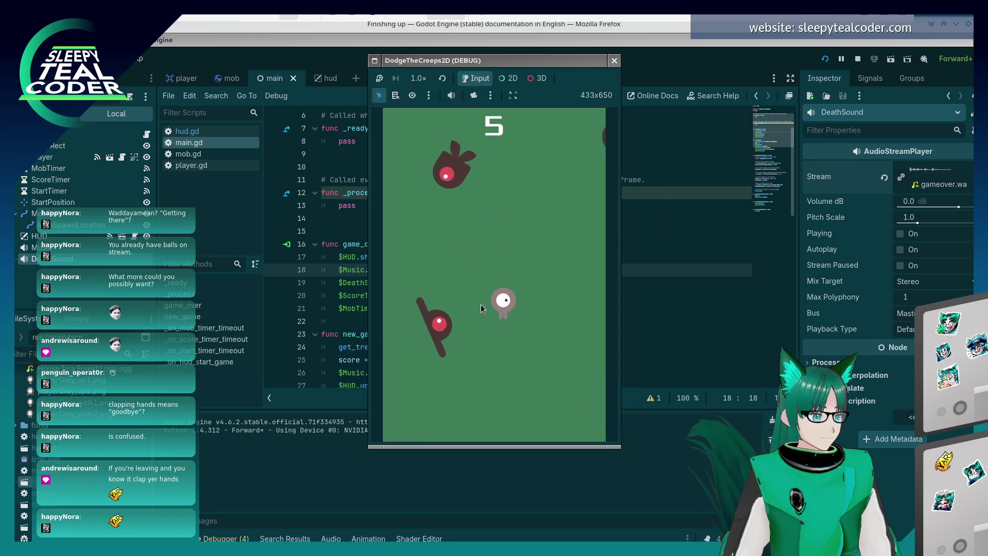
{"action": "key", "text": "Up"}
{"action": "key", "text": "Up"}
{"action": "key", "text": "Left"}
{"action": "key", "text": "Down"}
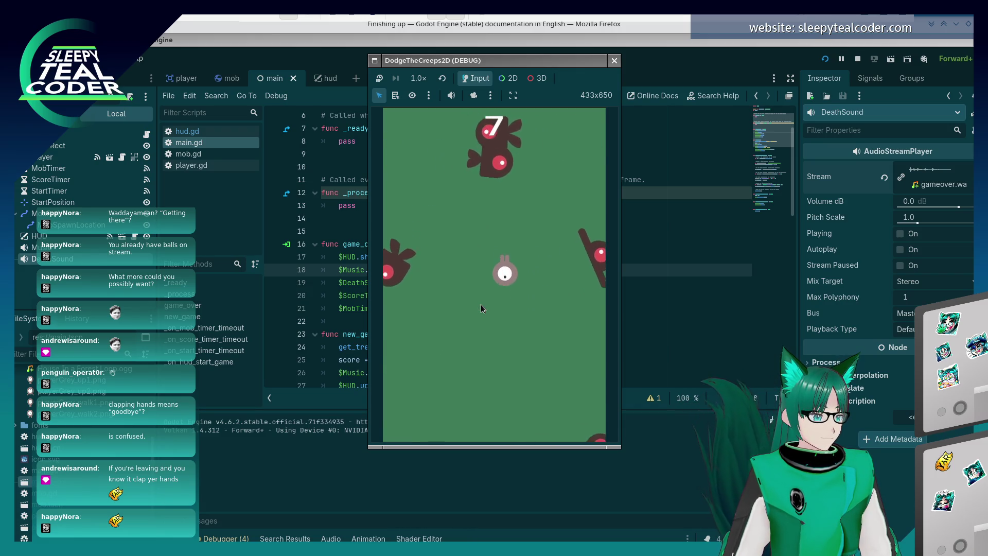
{"action": "key", "text": "Left"}
{"action": "key", "text": "Up"}
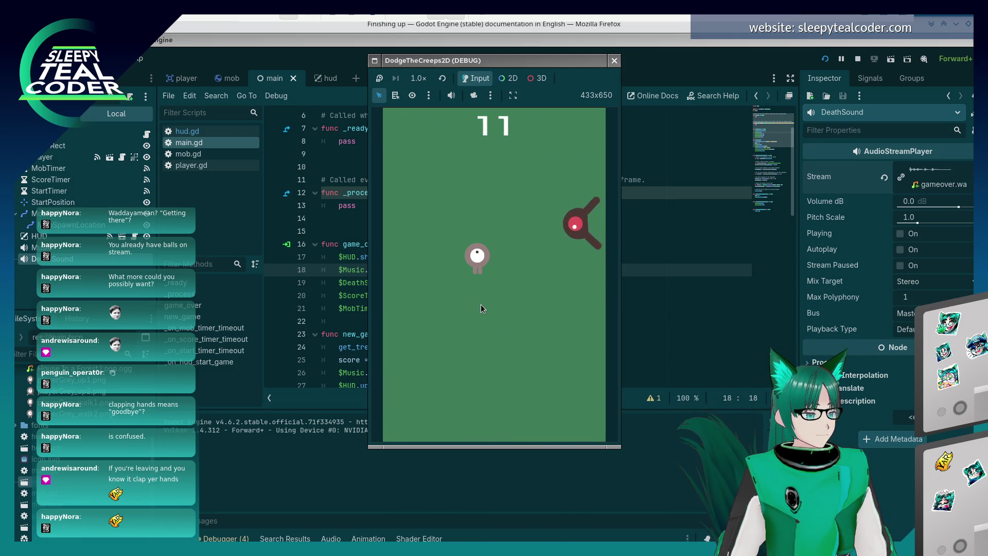
{"action": "key", "text": "Down"}
{"action": "key", "text": "Right"}
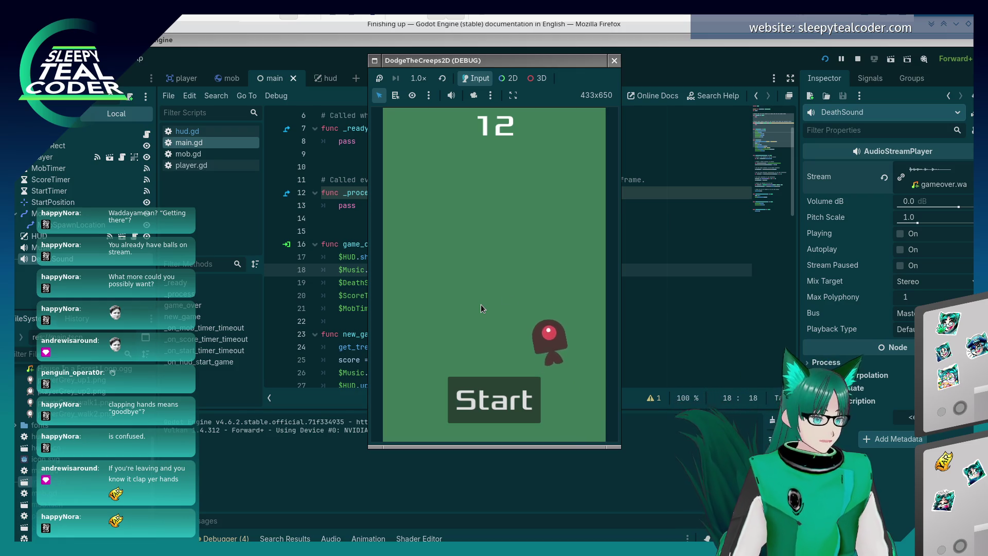
- Play a second round to a score of 27, then stop the game with F8
{"action": "left_click", "coordinate": [518, 403]}
{"action": "key", "text": "Down"}
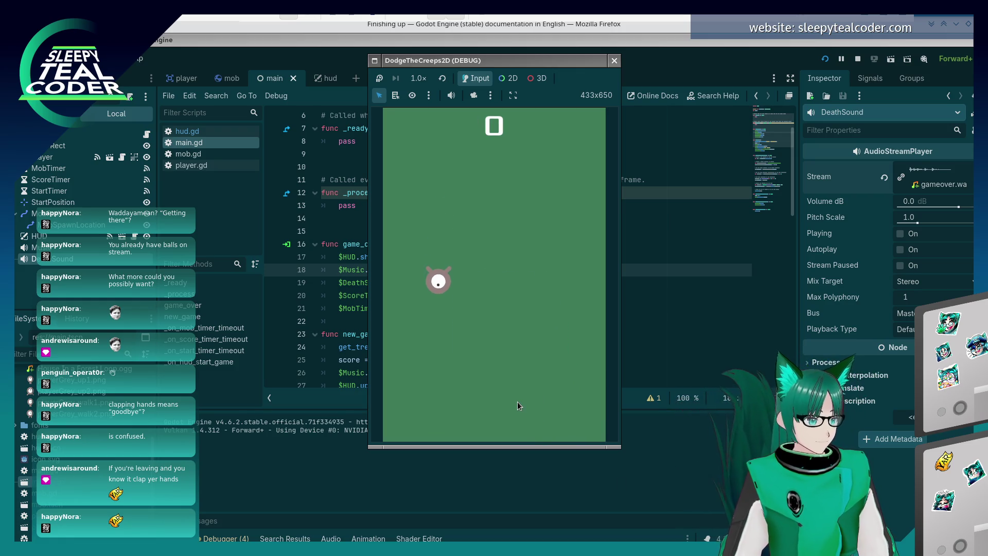
{"action": "key", "text": "Right"}
{"action": "key", "text": "Up"}
{"action": "key", "text": "Left"}
{"action": "key", "text": "Down"}
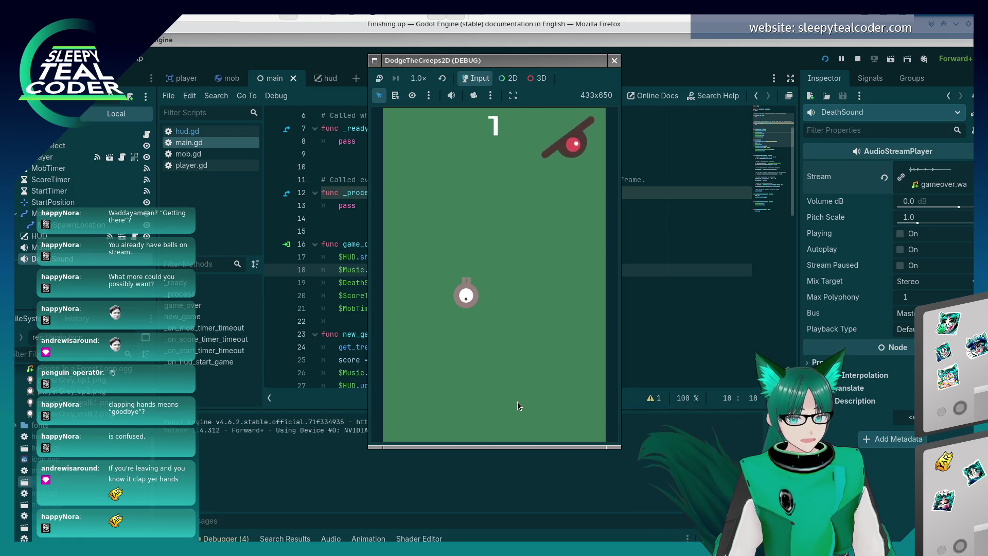
{"action": "key", "text": "Right"}
{"action": "key", "text": "Up"}
{"action": "key", "text": "Left"}
{"action": "key", "text": "Down"}
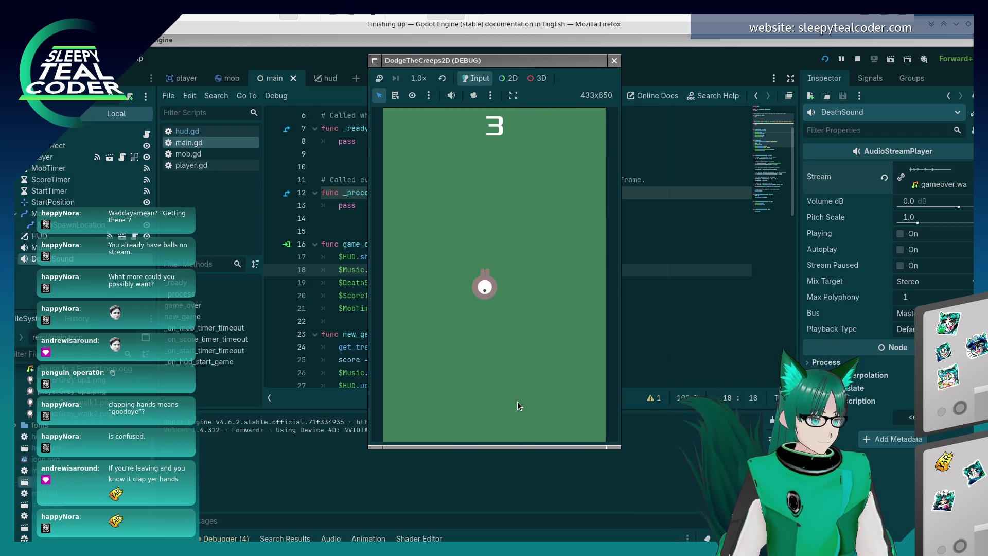
{"action": "key", "text": "Right"}
{"action": "key", "text": "Up"}
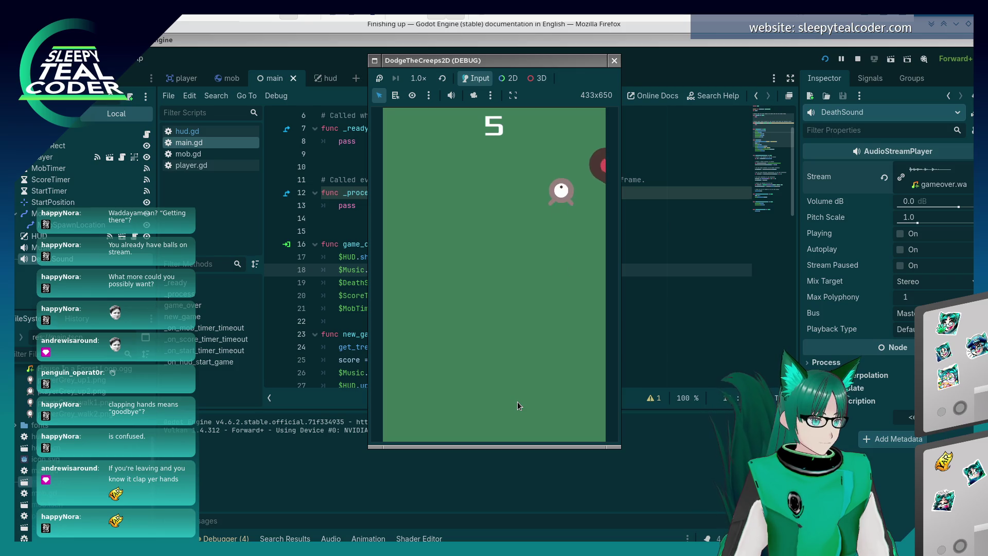
{"action": "key", "text": "Left"}
{"action": "key", "text": "Right"}
{"action": "key", "text": "Down"}
{"action": "key", "text": "Down"}
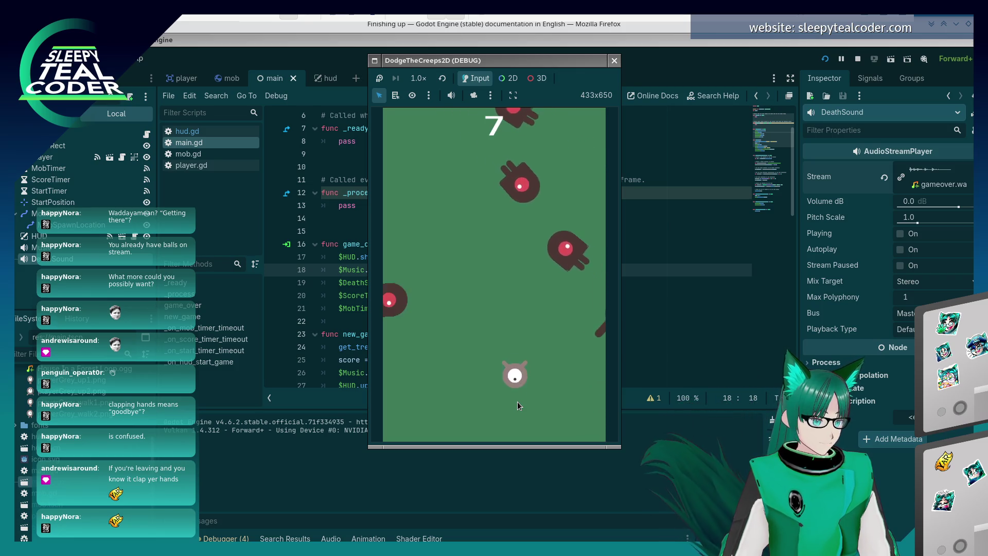
{"action": "key", "text": "Left"}
{"action": "key", "text": "Up"}
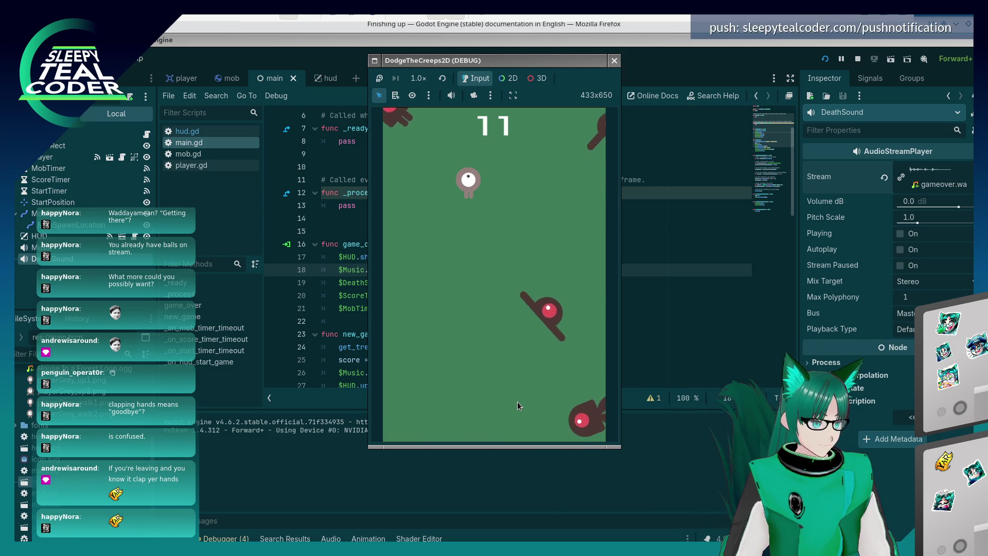
{"action": "key", "text": "Down"}
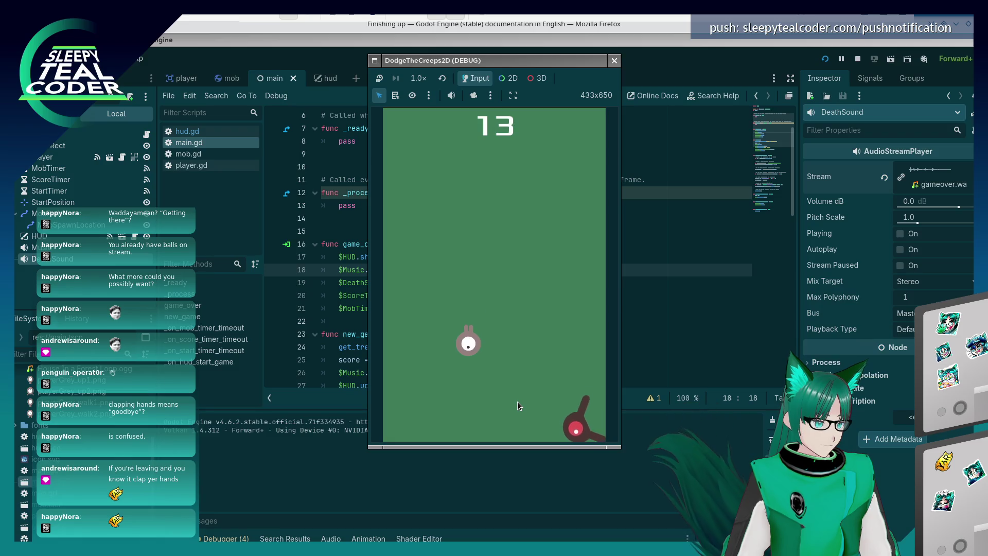
{"action": "key", "text": "Right"}
{"action": "key", "text": "Up"}
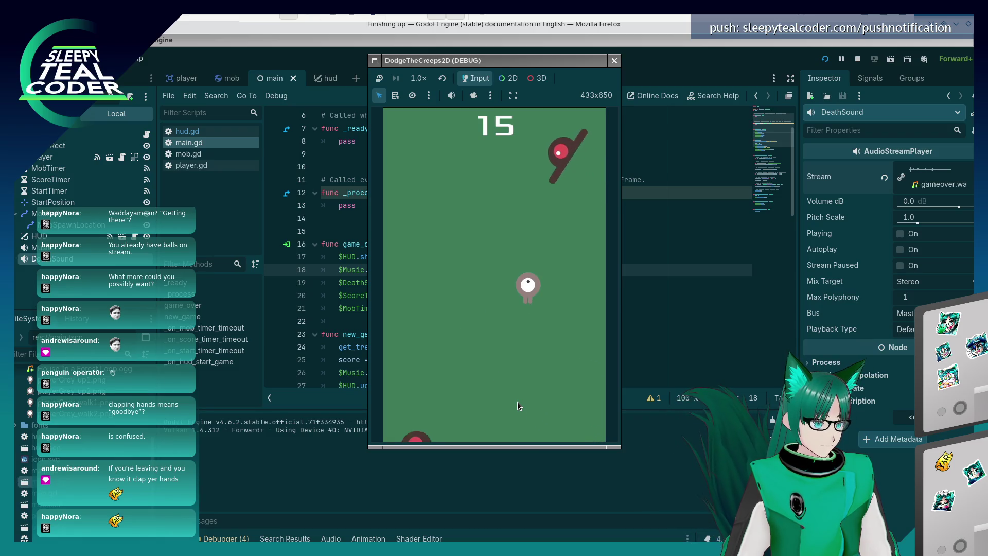
{"action": "key", "text": "Left"}
{"action": "key", "text": "Down"}
{"action": "key", "text": "Up"}
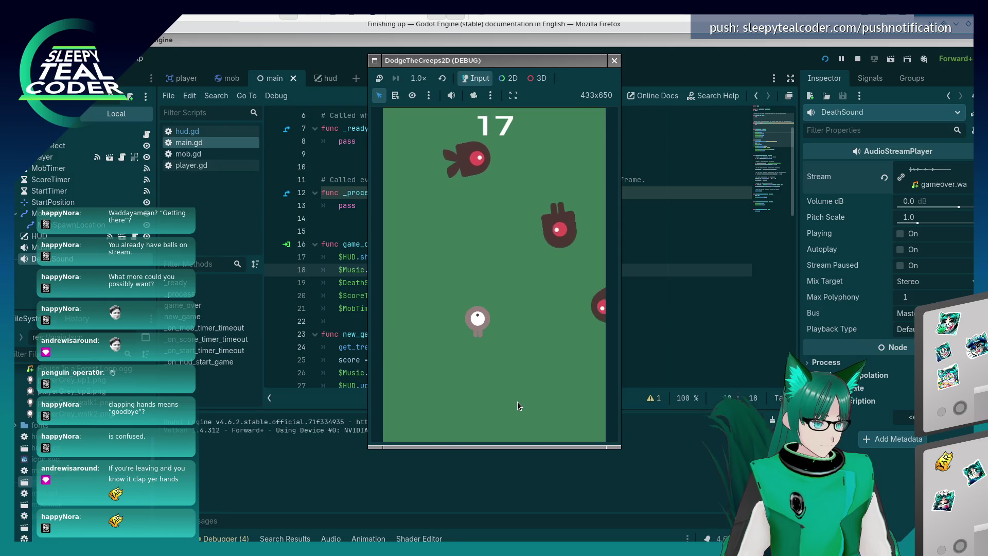
{"action": "key", "text": "Down"}
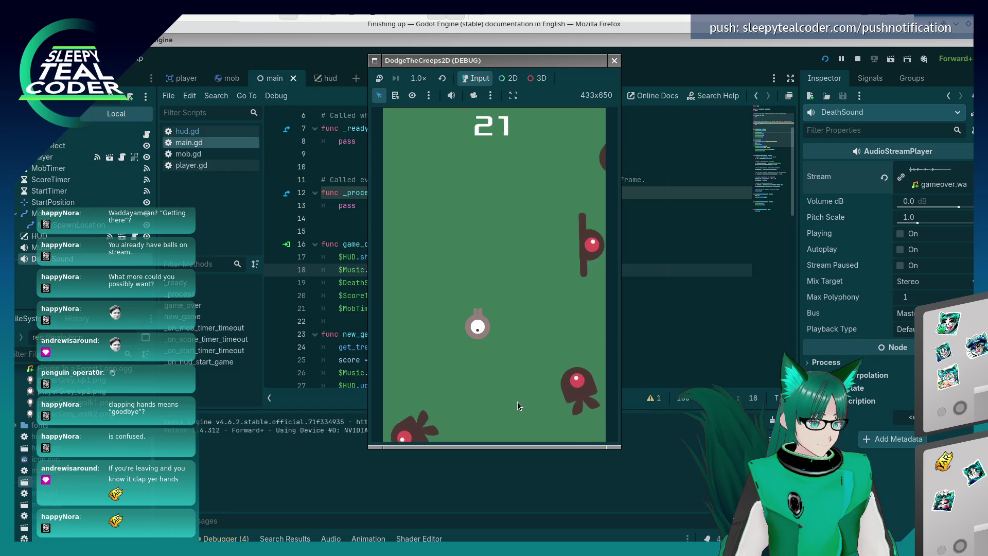
{"action": "key", "text": "Up"}
{"action": "key", "text": "Up"}
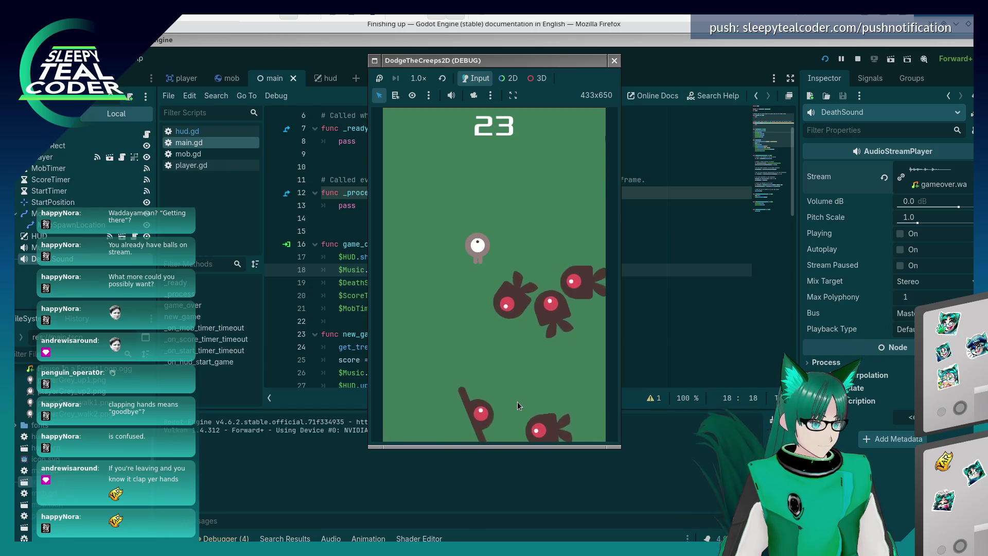
{"action": "key", "text": "Up"}
{"action": "key", "text": "Right"}
{"action": "key", "text": "Left"}
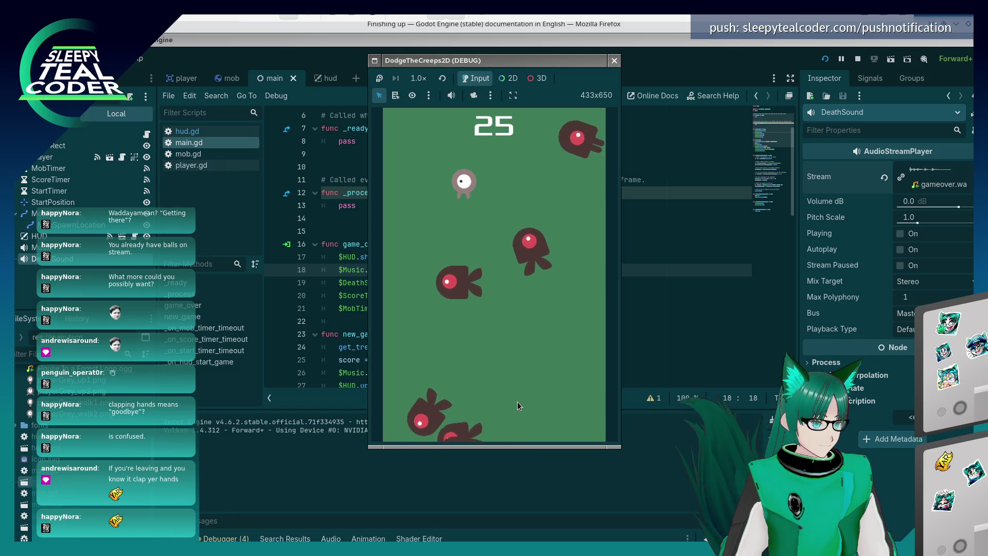
{"action": "key", "text": "Down"}
{"action": "key", "text": "Right"}
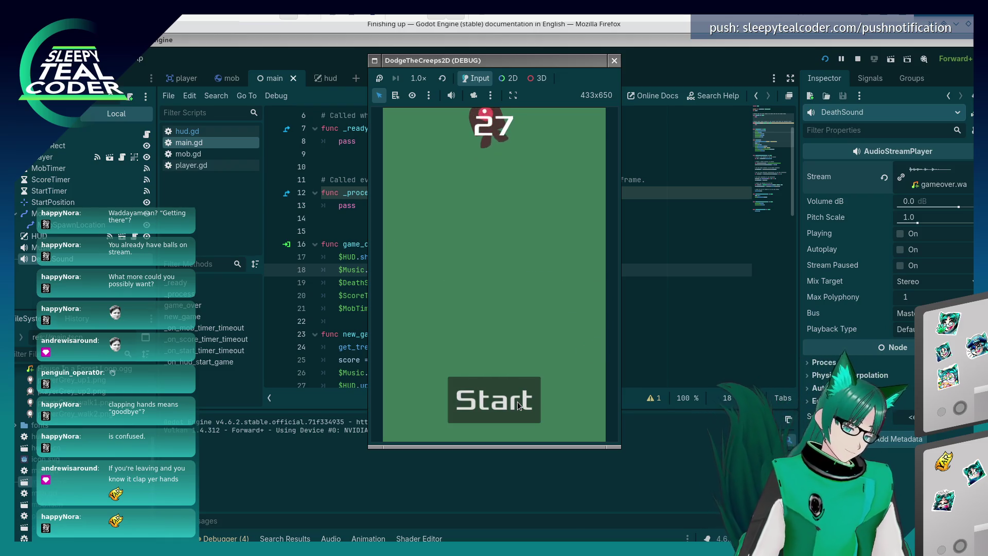
{"action": "key", "text": "F8"}
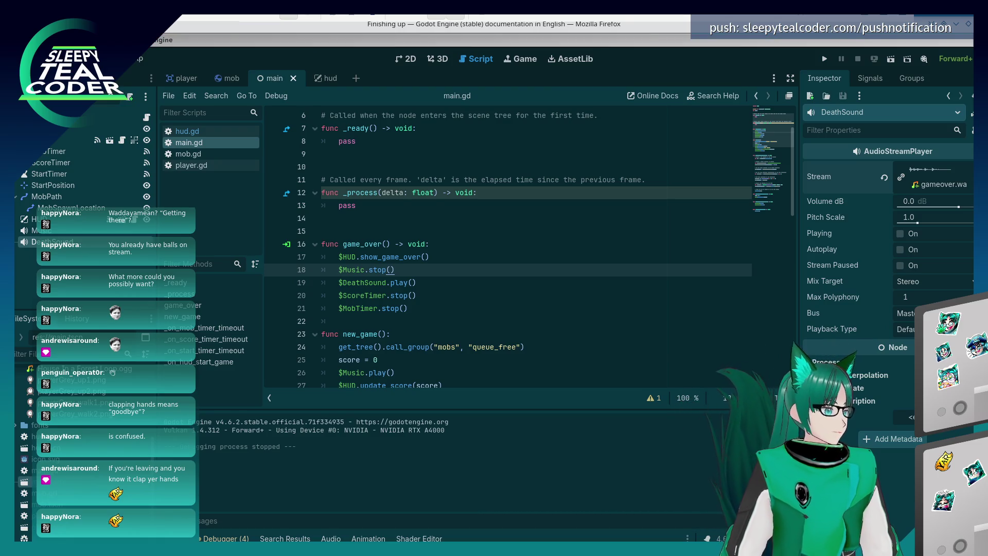
{"action": "left_click", "coordinate": [554, 274]}
{"action": "key", "text": "alt+Tab"}
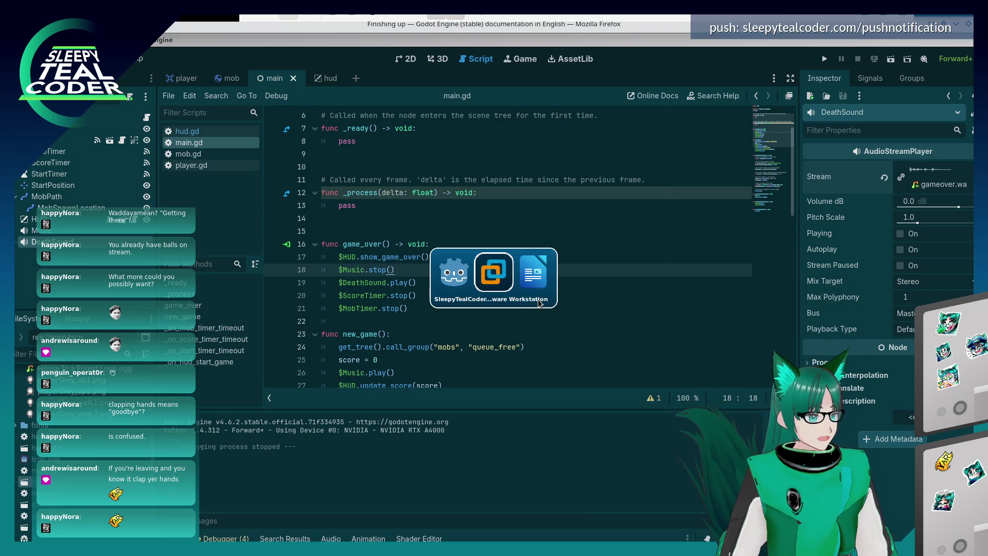
{"action": "scroll", "coordinate": [631, 317], "scroll_direction": "down", "scroll_amount": 3}
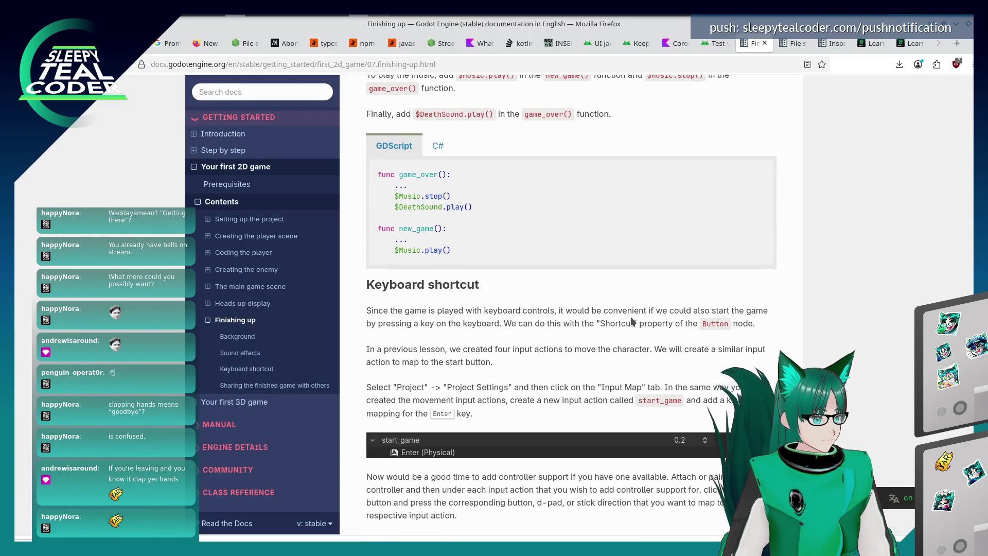
{"action": "scroll", "coordinate": [632, 320], "scroll_direction": "up", "scroll_amount": 2}
{"action": "scroll", "coordinate": [631, 316], "scroll_direction": "down", "scroll_amount": 3}
{"action": "scroll", "coordinate": [632, 319], "scroll_direction": "down", "scroll_amount": 2}
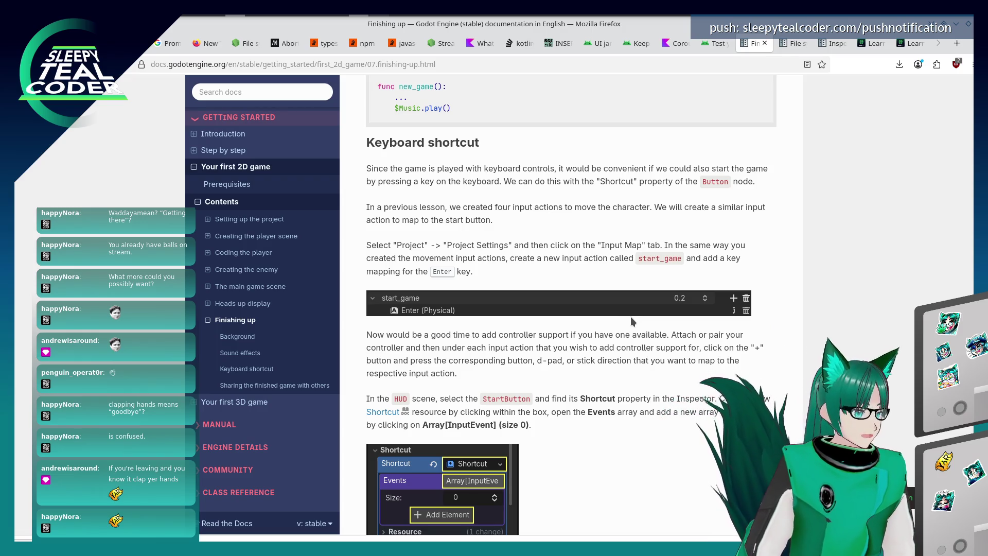
{"action": "scroll", "coordinate": [506, 277], "scroll_direction": "down", "scroll_amount": 2}
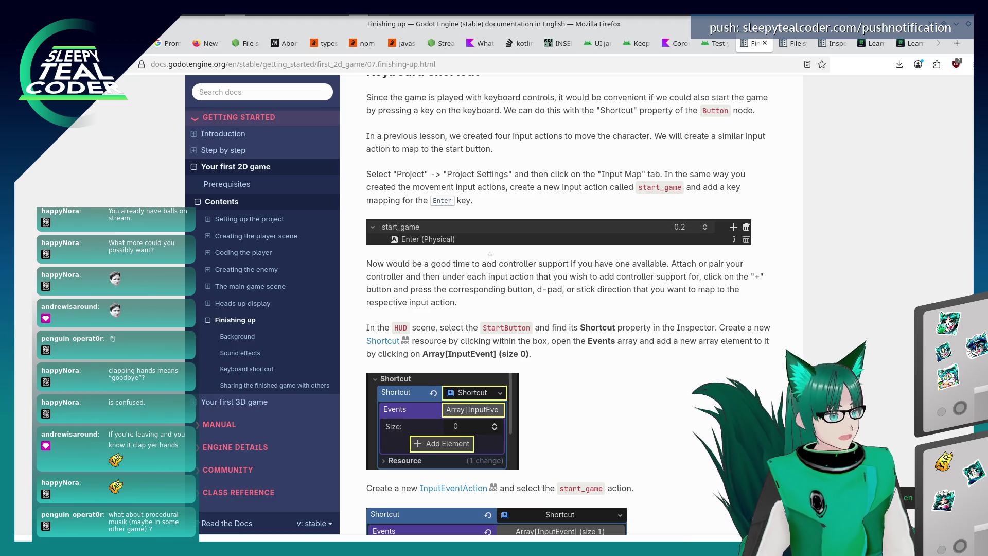
{"action": "scroll", "coordinate": [497, 273], "scroll_direction": "up", "scroll_amount": 2}
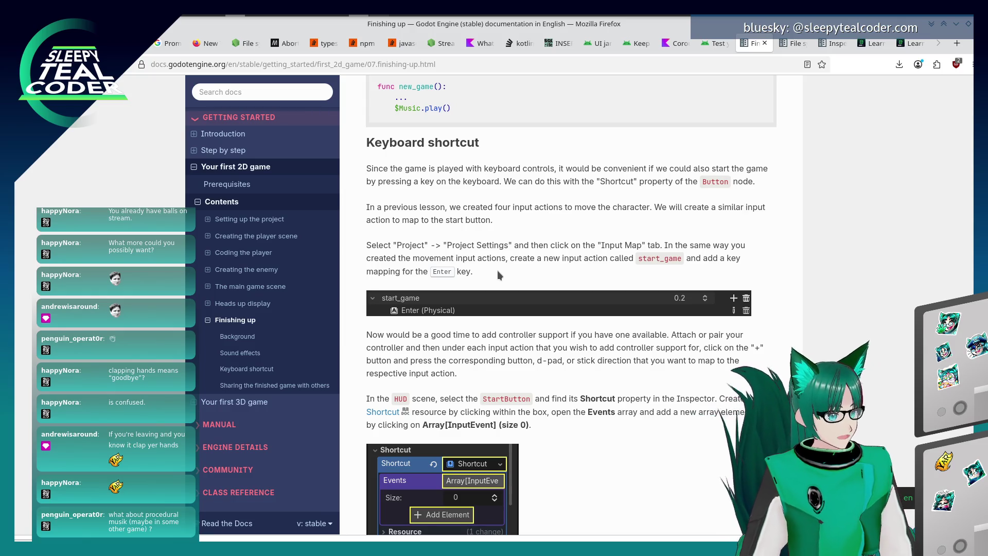
{"action": "key", "text": "alt+Tab"}
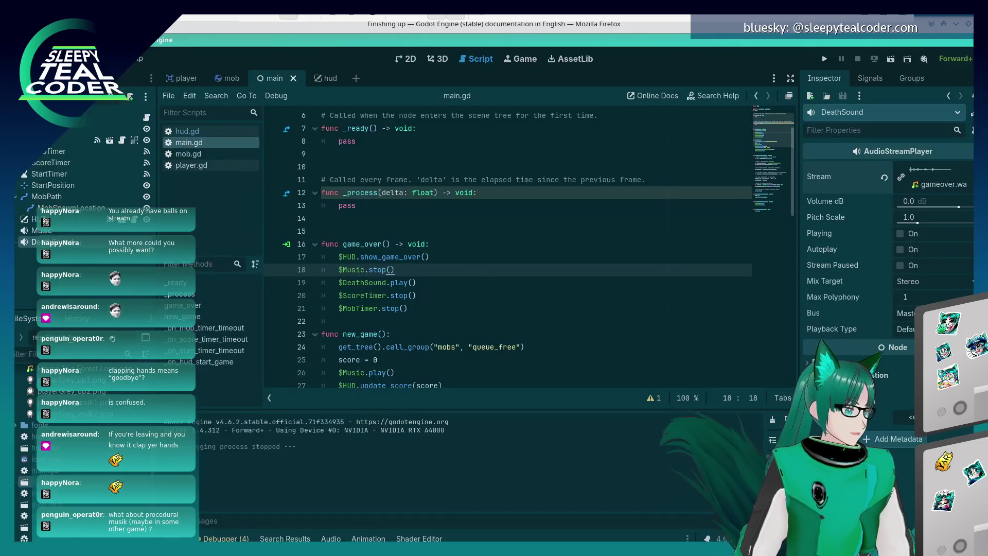
- Open Project Settings on the Input Map, checking the docs alongside
{"action": "left_click", "coordinate": [77, 74]}
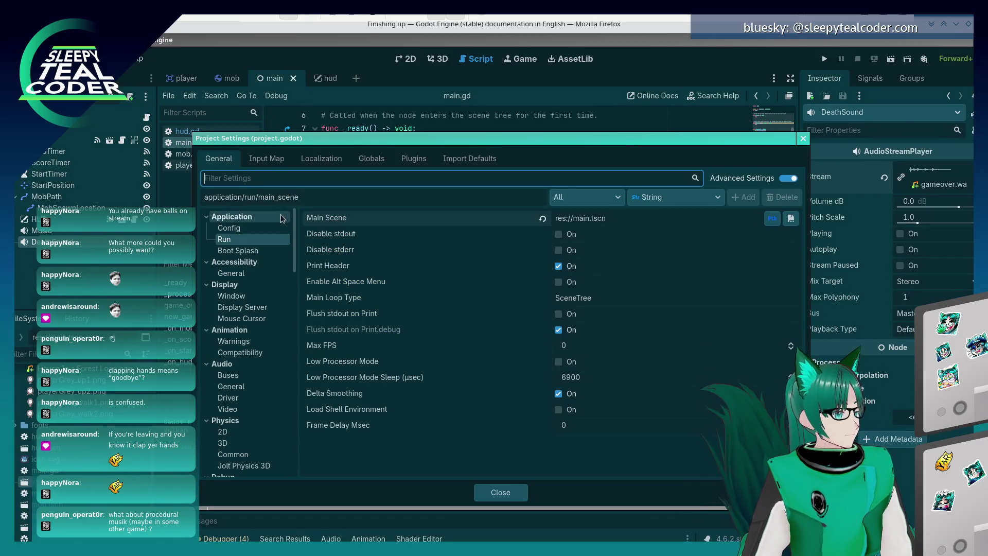
{"action": "left_click", "coordinate": [266, 158]}
{"action": "key", "text": "alt+Tab"}
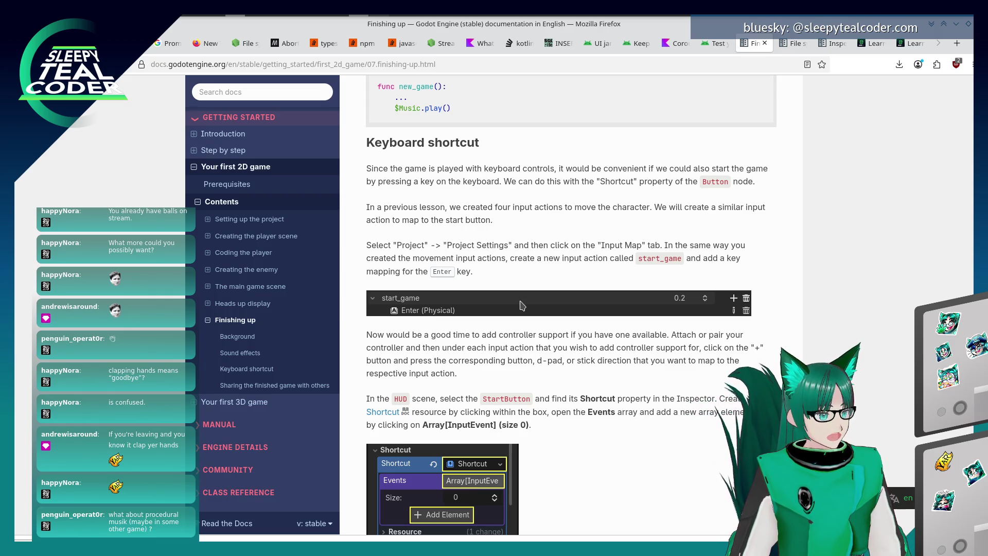
{"action": "scroll", "coordinate": [520, 301], "scroll_direction": "down", "scroll_amount": 3}
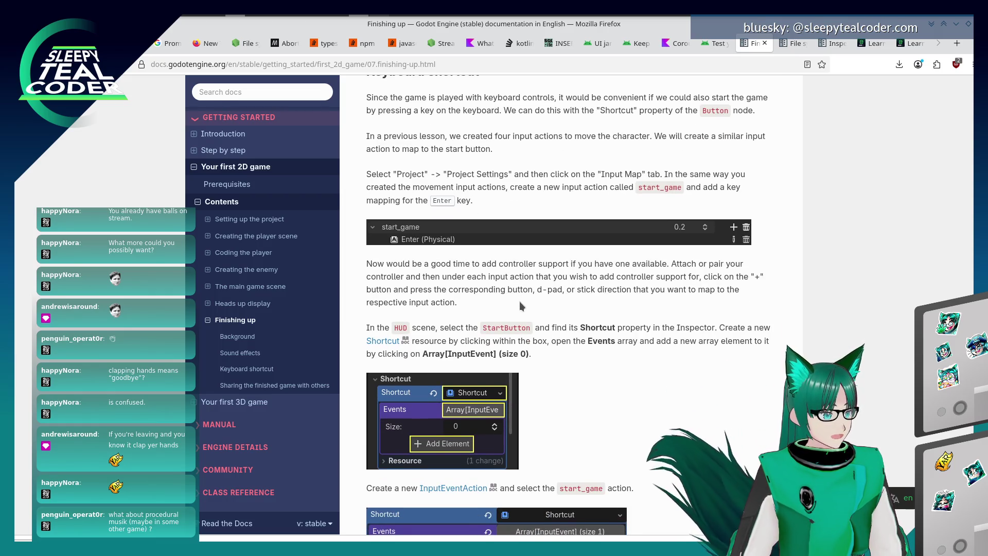
{"action": "key", "text": "alt+Tab"}
{"action": "key", "text": "alt+Tab"}
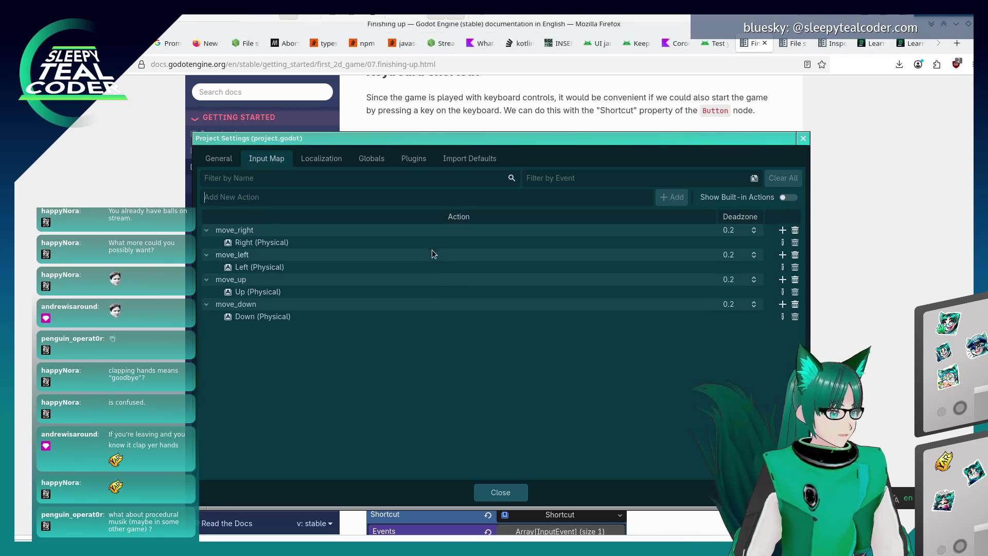
- Add a 'start' input action bound to Enter (Physical)
{"action": "left_click", "coordinate": [554, 201]}
{"action": "type", "text": "sta"}
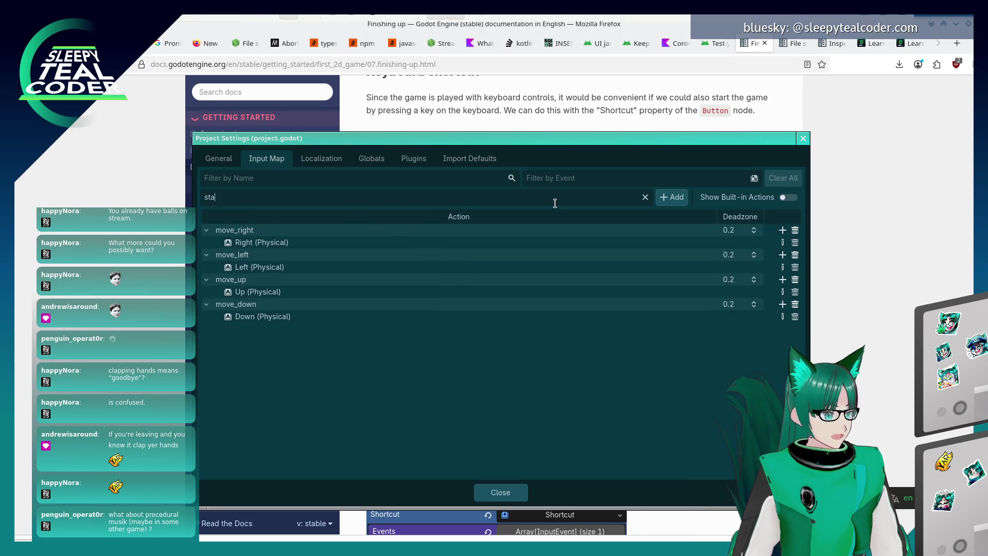
{"action": "type", "text": "rt"}
{"action": "left_click", "coordinate": [668, 199]}
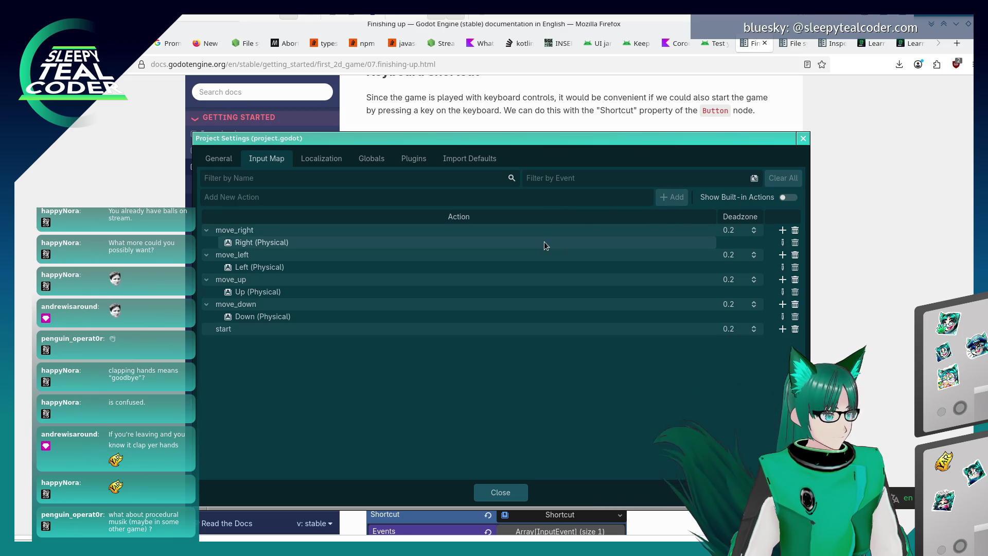
{"action": "left_click", "coordinate": [782, 329]}
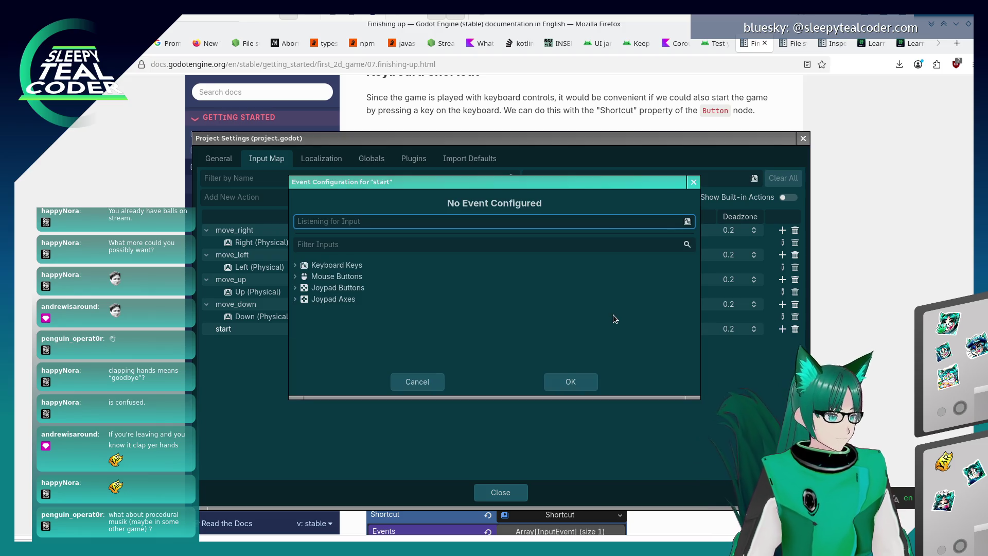
{"action": "key", "text": "Return"}
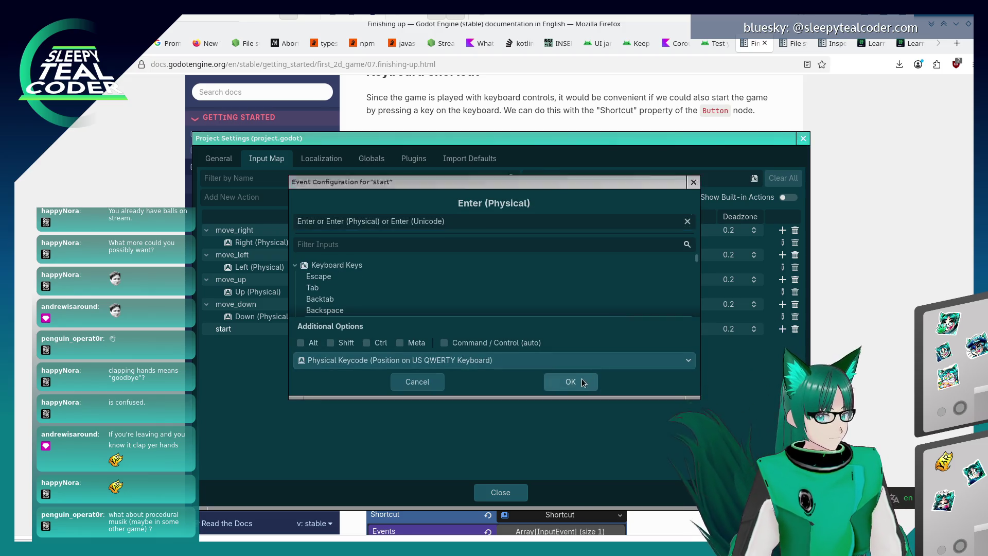
{"action": "left_click", "coordinate": [582, 380]}
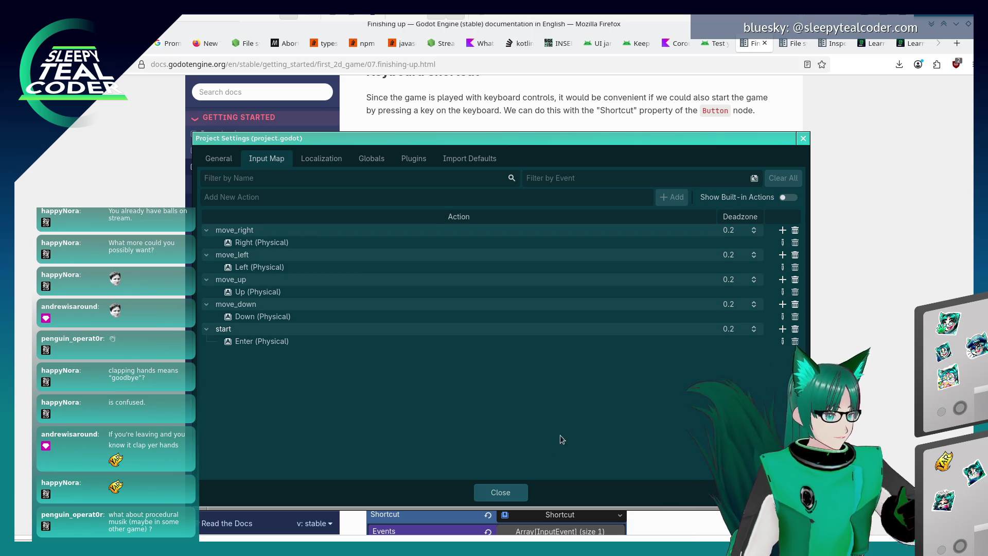
- Close Project Settings and return to main.gd at line 19 before switching windows
{"action": "left_click", "coordinate": [517, 494]}
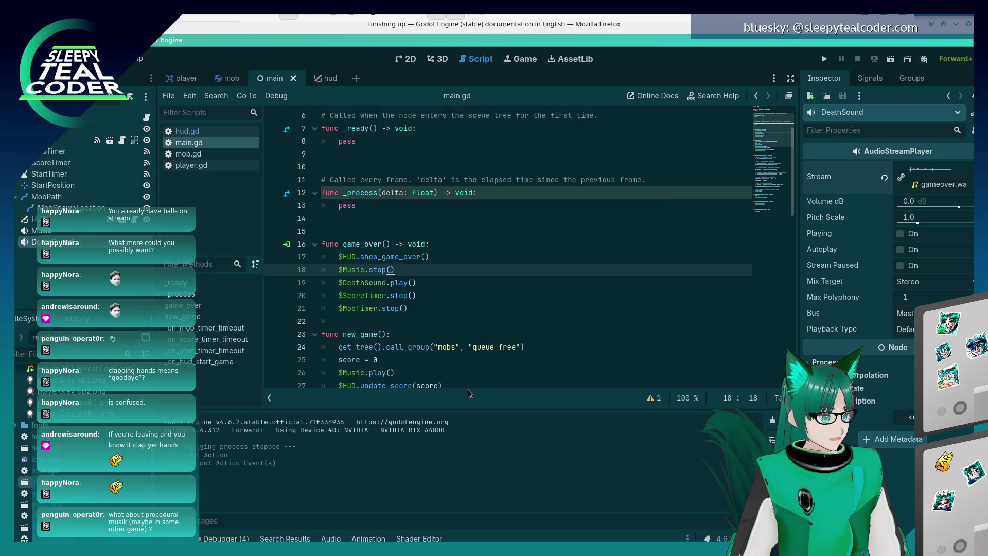
{"action": "left_click", "coordinate": [510, 288]}
{"action": "key", "text": "alt+Tab"}
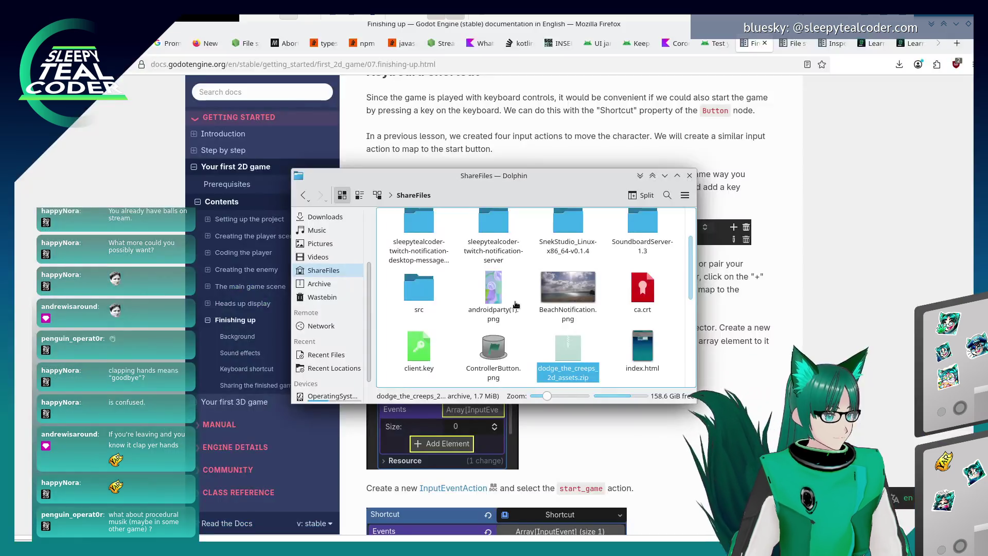
- Read the docs' Keyboard shortcut section, then return to Godot and select the HUD node
{"action": "left_click", "coordinate": [780, 365]}
{"action": "scroll", "coordinate": [700, 370], "scroll_direction": "down", "scroll_amount": 5}
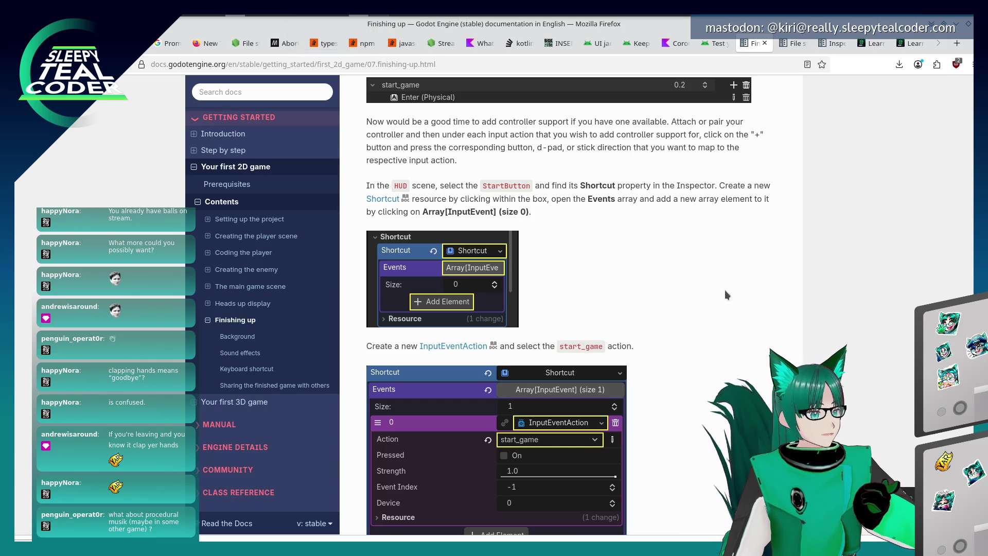
{"action": "scroll", "coordinate": [720, 303], "scroll_direction": "up", "scroll_amount": 3}
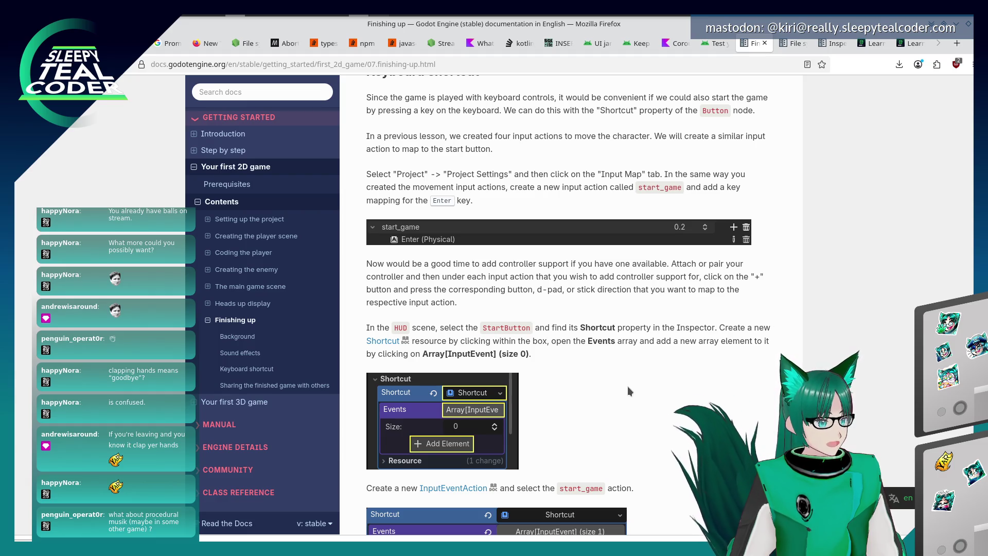
{"action": "scroll", "coordinate": [629, 391], "scroll_direction": "down", "scroll_amount": 3}
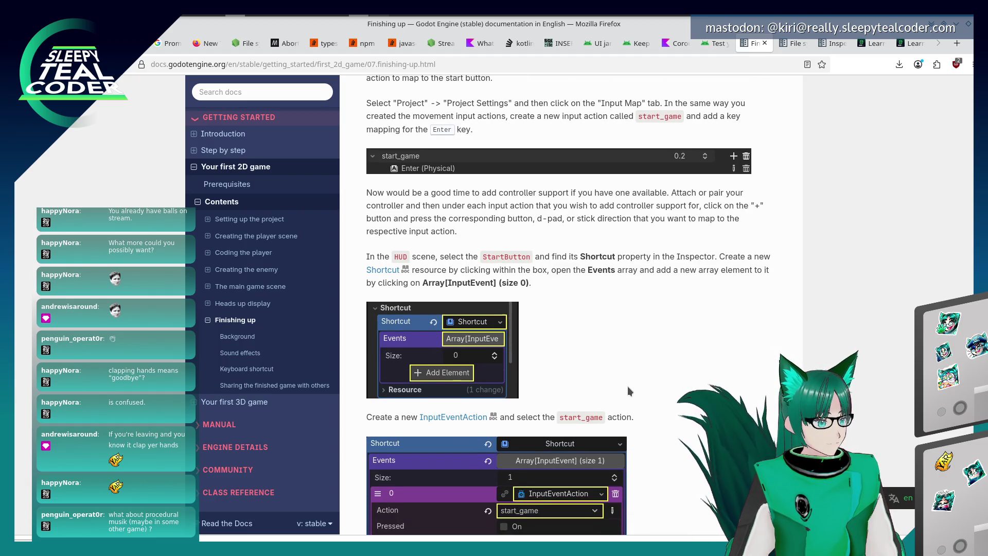
{"action": "scroll", "coordinate": [627, 391], "scroll_direction": "up", "scroll_amount": 3}
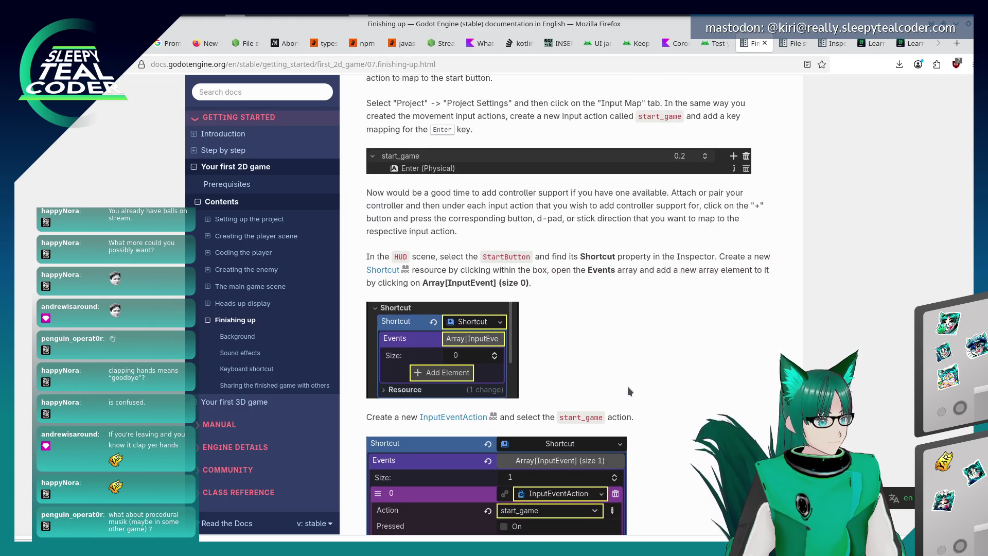
{"action": "scroll", "coordinate": [627, 391], "scroll_direction": "down", "scroll_amount": 3}
{"action": "key", "text": "alt+Tab"}
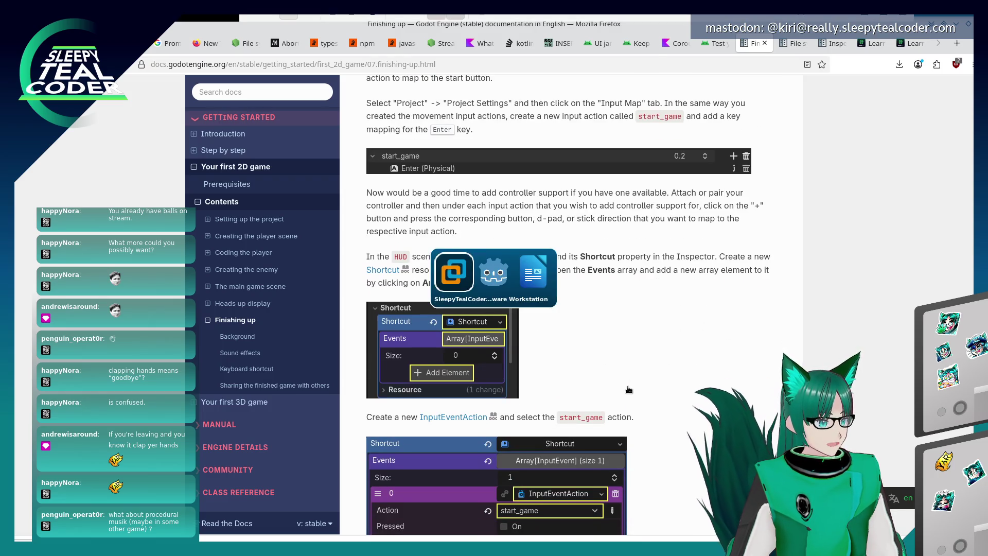
{"action": "left_click", "coordinate": [76, 223]}
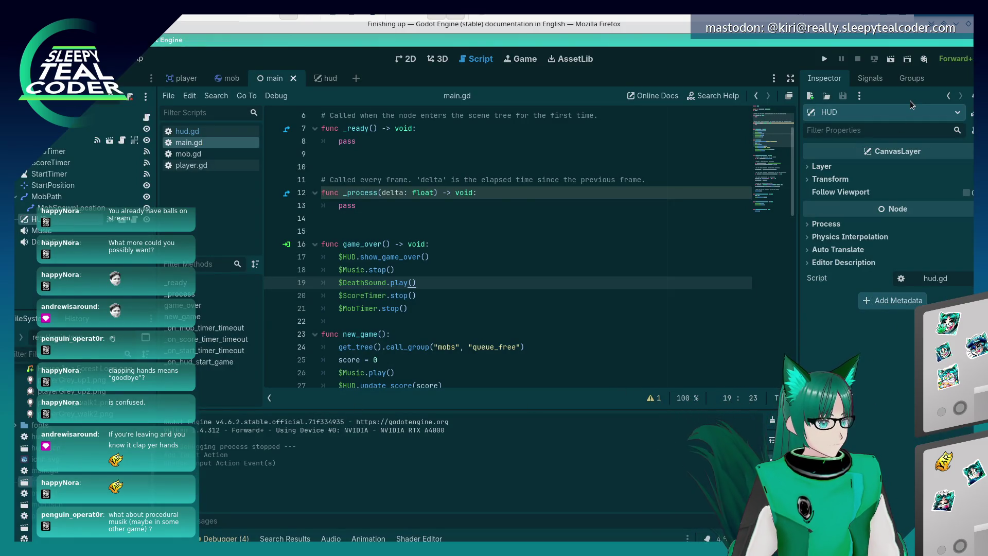
- Open the hud scene and select the StartButton node, consulting the docs
{"action": "key", "text": "alt+Tab"}
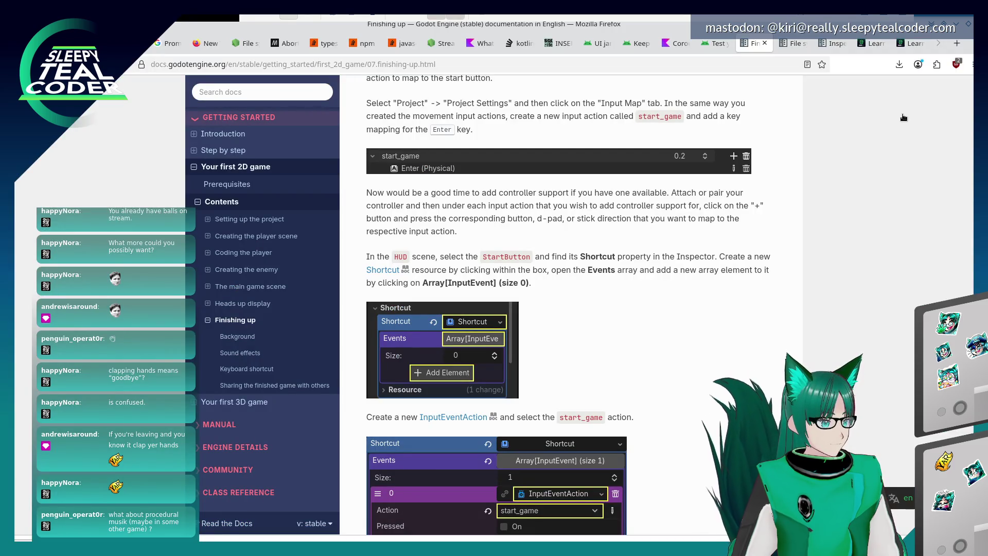
{"action": "key", "text": "alt+Tab"}
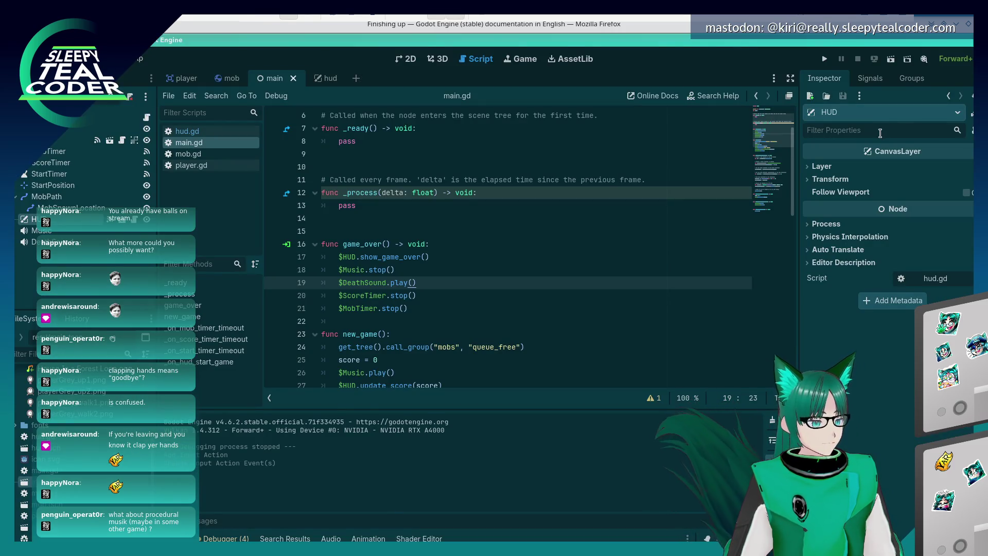
{"action": "key", "text": "alt+Tab"}
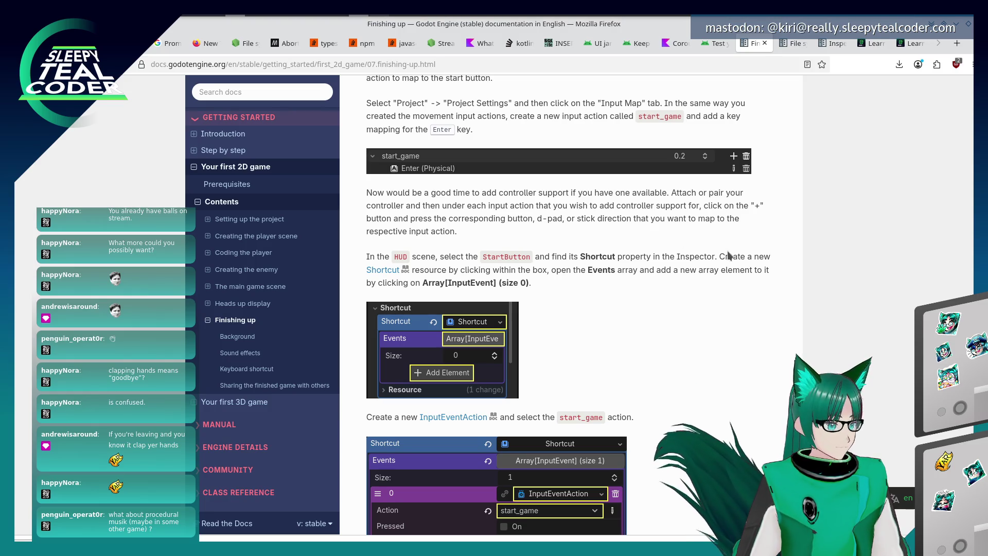
{"action": "key", "text": "alt+Tab"}
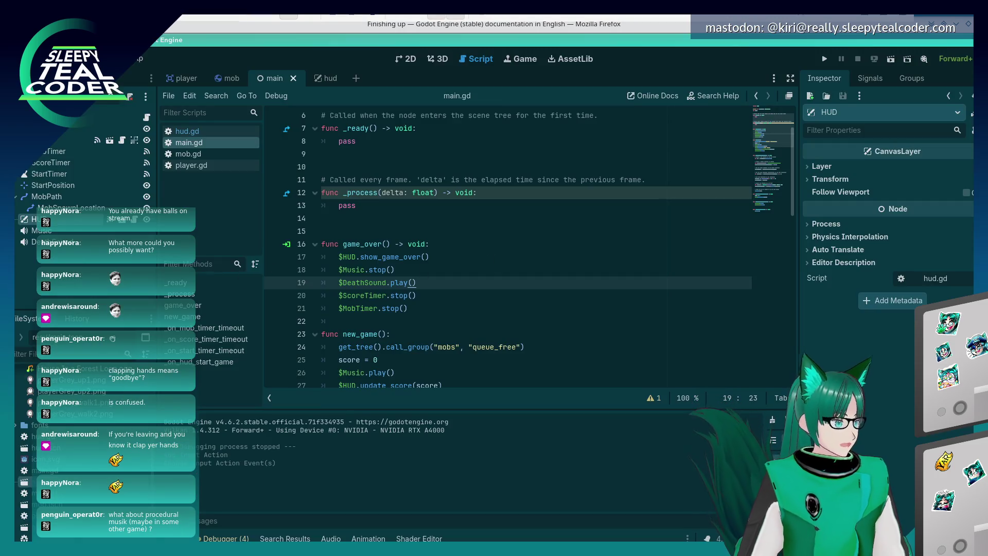
{"action": "double_click", "coordinate": [56, 449]}
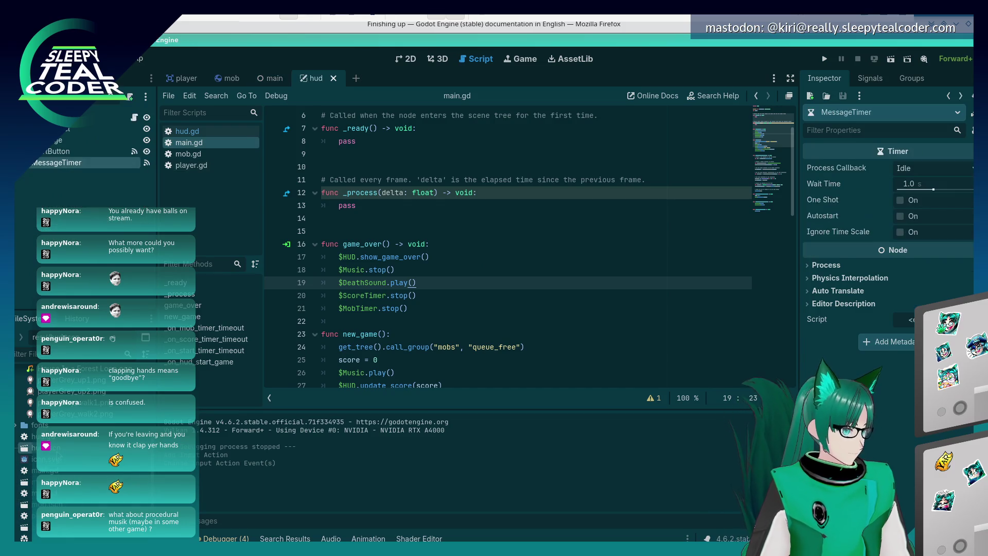
{"action": "left_click", "coordinate": [103, 151]}
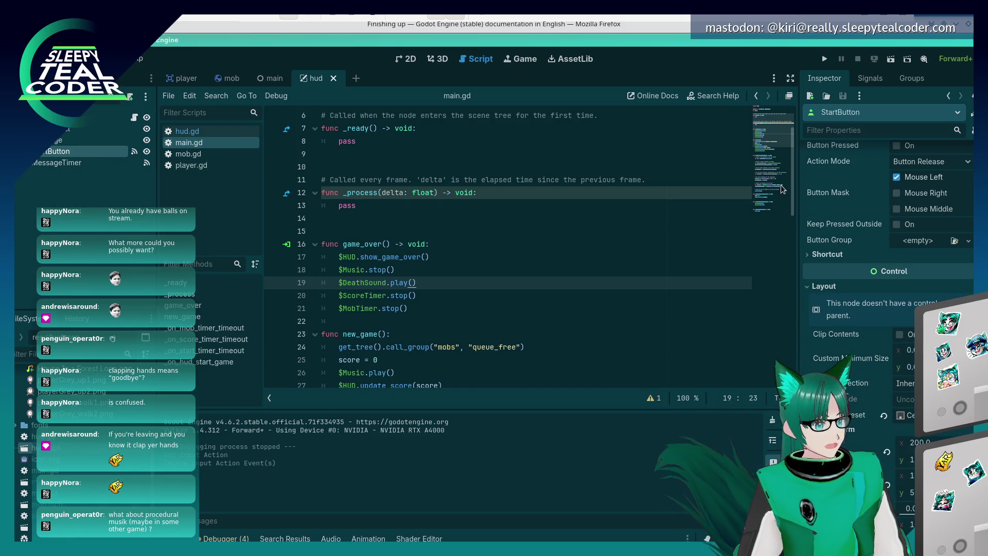
{"action": "key", "text": "alt+Tab"}
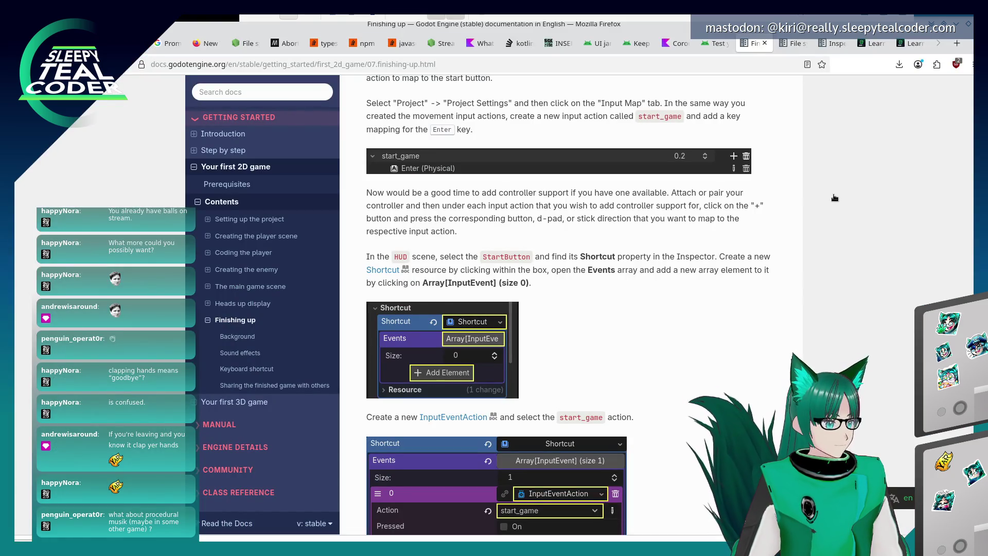
{"action": "key", "text": "alt+Tab"}
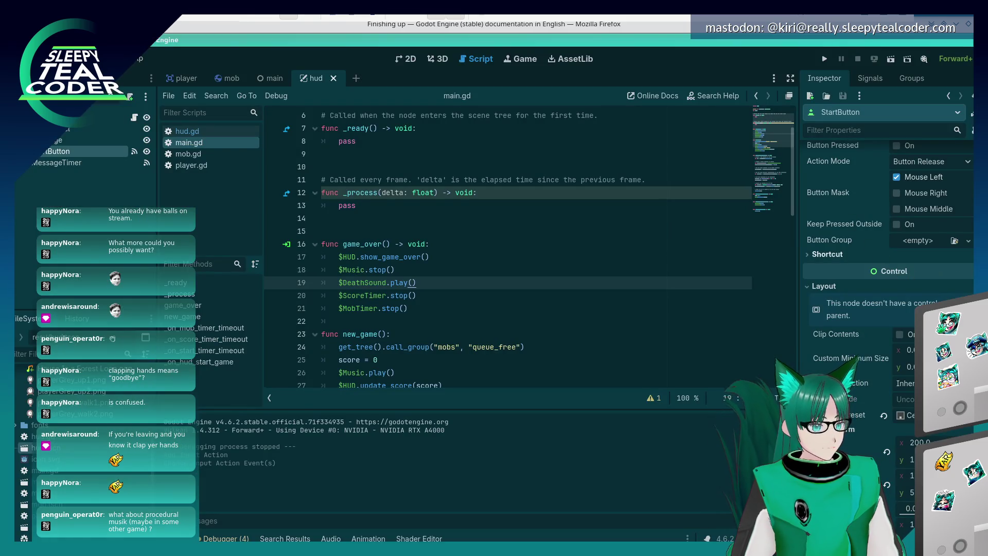
- Filter the StartButton's Inspector for 'shortcut' and expand the Shortcut property
{"action": "scroll", "coordinate": [888, 257], "scroll_direction": "up", "scroll_amount": 4}
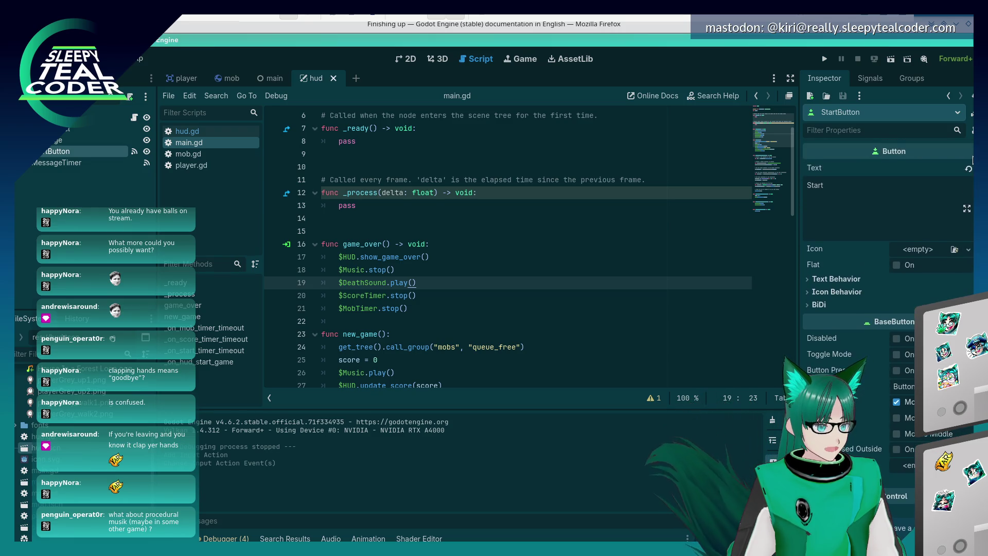
{"action": "scroll", "coordinate": [887, 257], "scroll_direction": "down", "scroll_amount": 10}
{"action": "scroll", "coordinate": [888, 258], "scroll_direction": "up", "scroll_amount": 5}
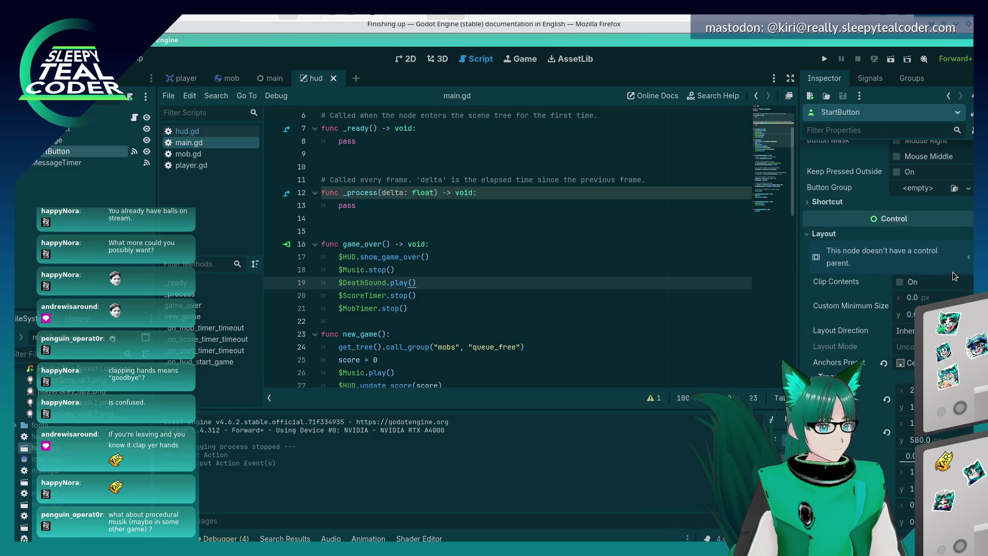
{"action": "left_click", "coordinate": [837, 129]}
{"action": "type", "text": "shortcut"}
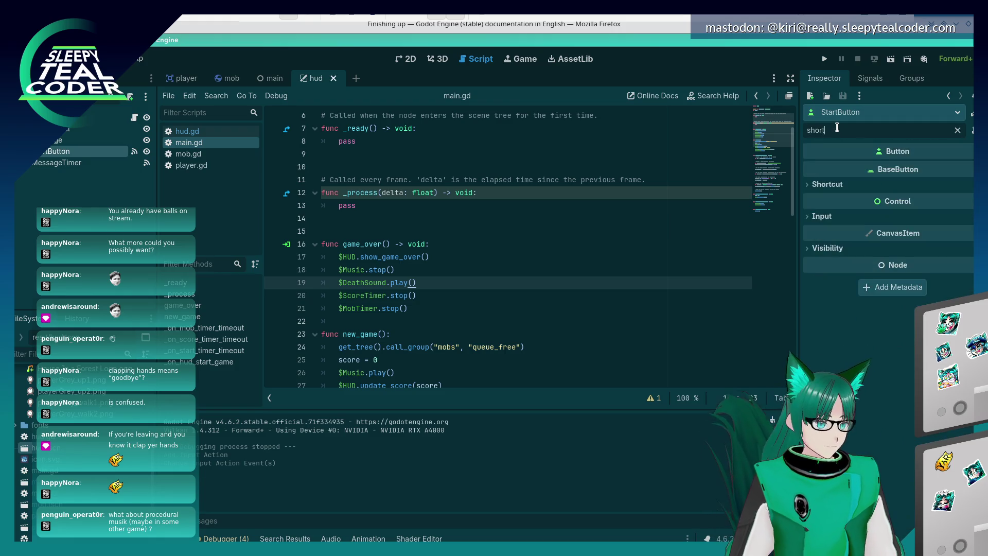
{"action": "left_click", "coordinate": [825, 184]}
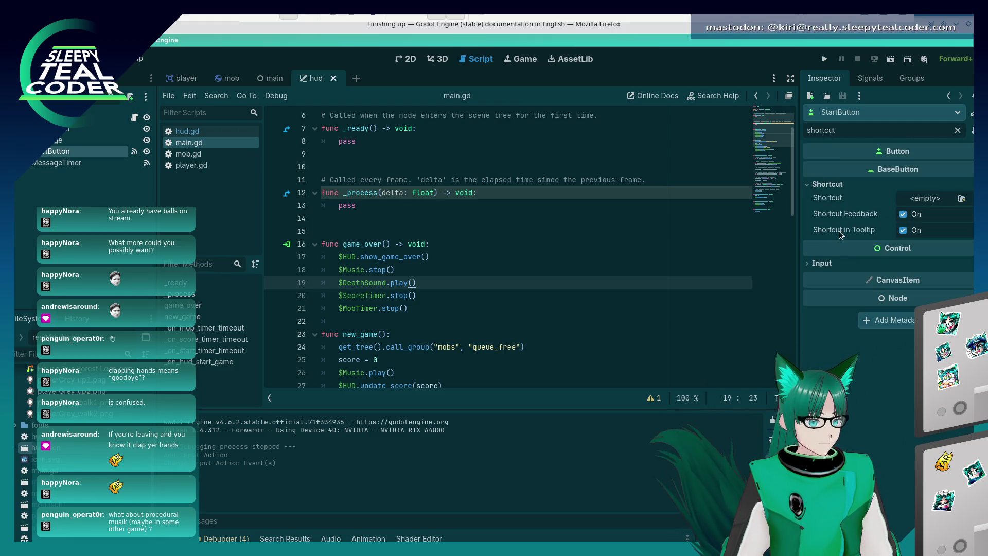
{"action": "left_click", "coordinate": [942, 200]}
{"action": "left_click", "coordinate": [853, 249]}
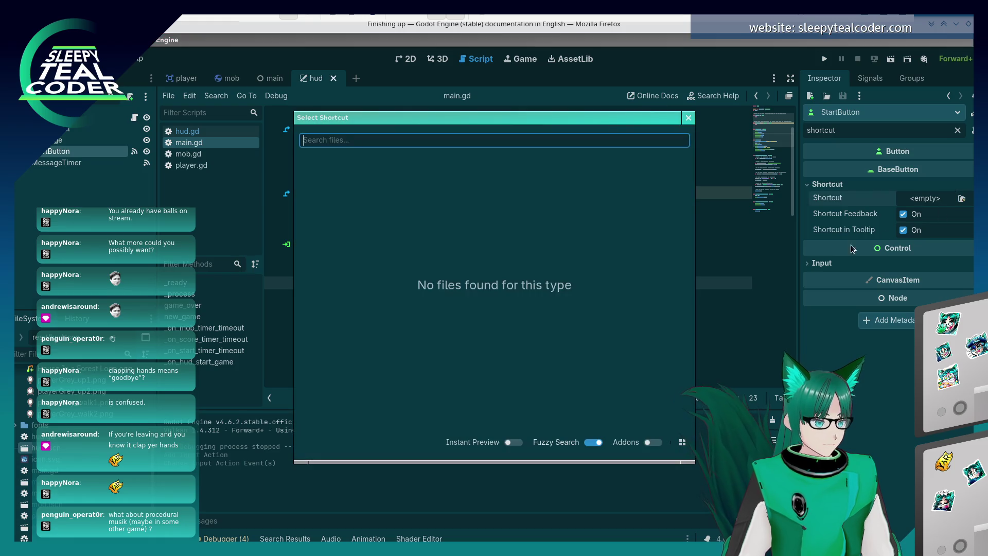
{"action": "key", "text": "Escape"}
- Create a new Shortcut resource on the StartButton
{"action": "key", "text": "alt+Tab"}
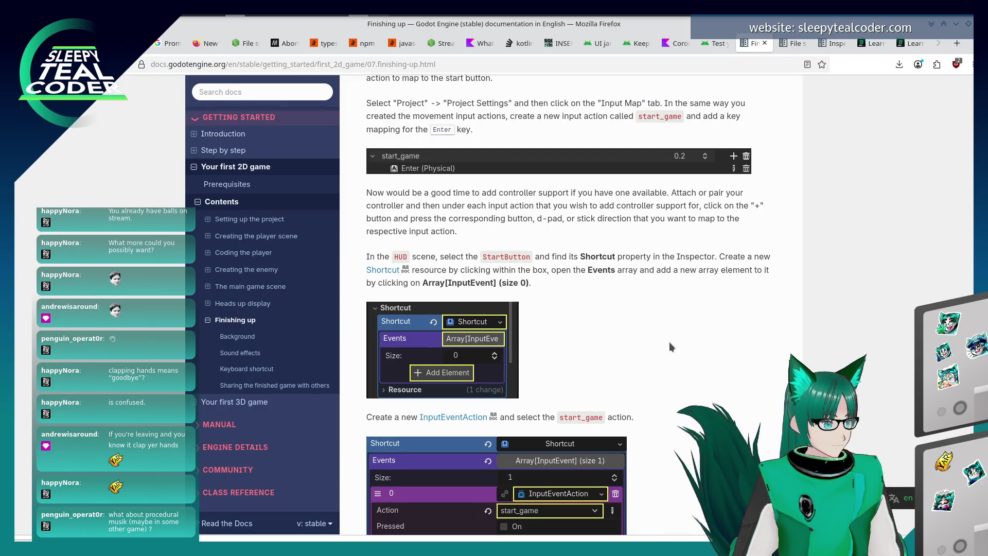
{"action": "key", "text": "alt+Tab"}
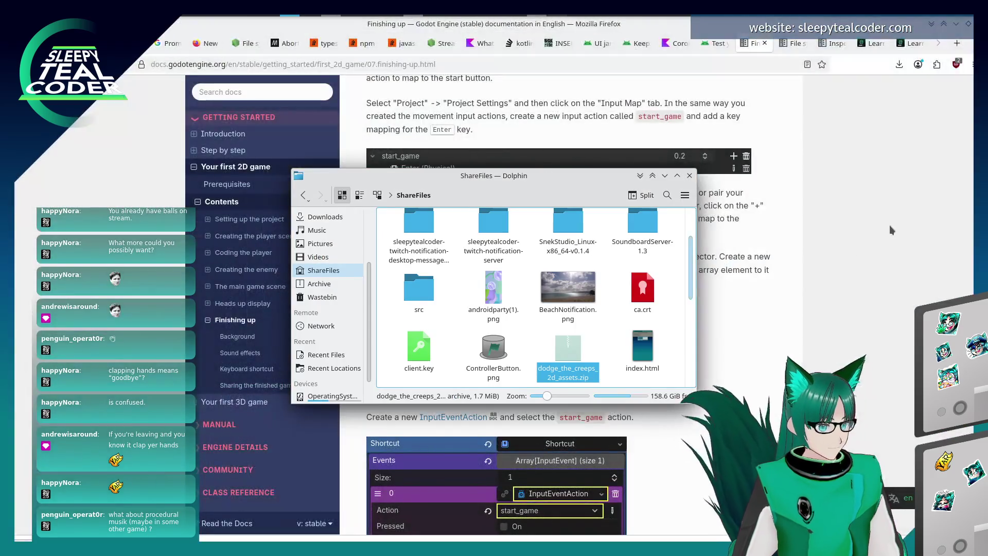
{"action": "key", "text": "alt+Tab"}
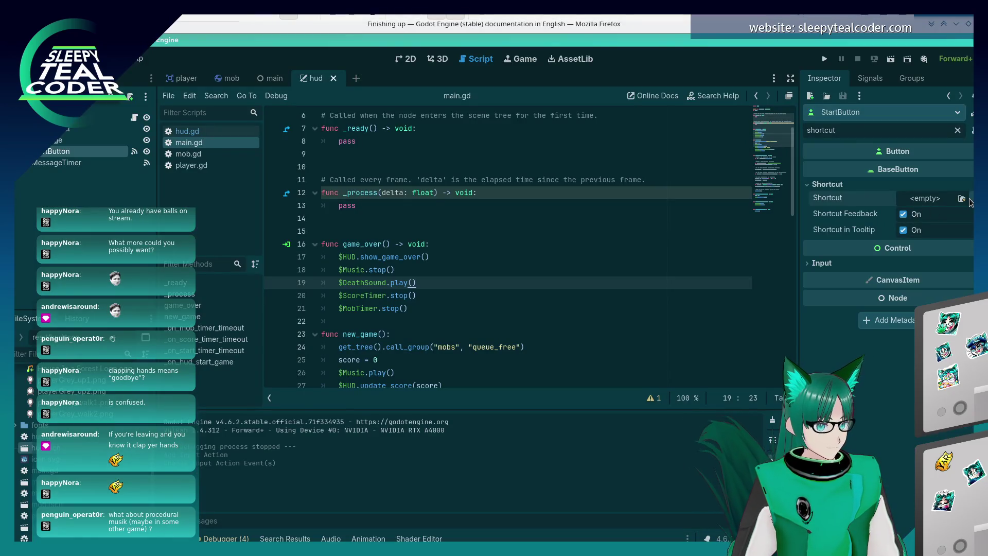
{"action": "left_click", "coordinate": [961, 199]}
{"action": "left_click", "coordinate": [955, 227]}
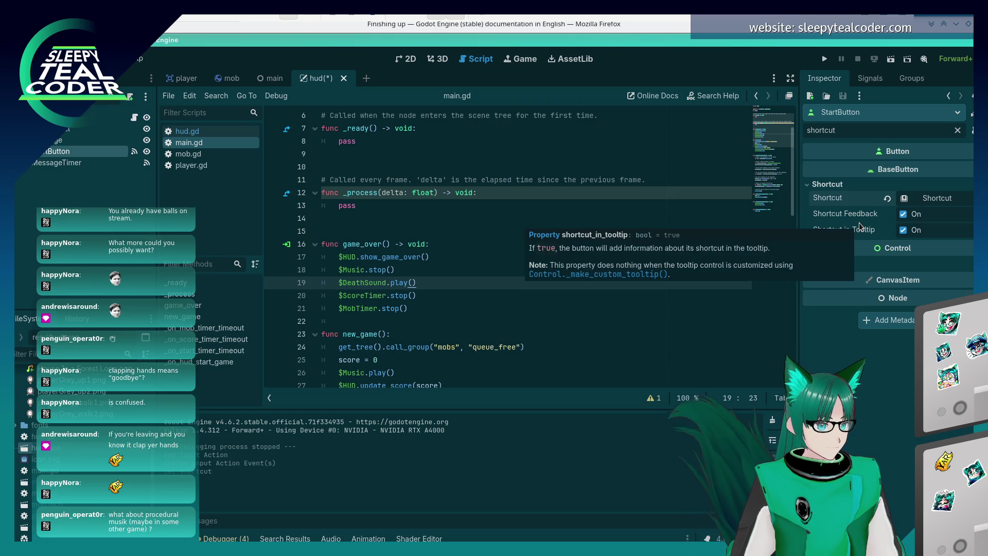
- Check the docs, then refilter the Inspector for 'events' and expand the Mouse group
{"action": "key", "text": "alt+Tab"}
{"action": "left_click", "coordinate": [827, 279]}
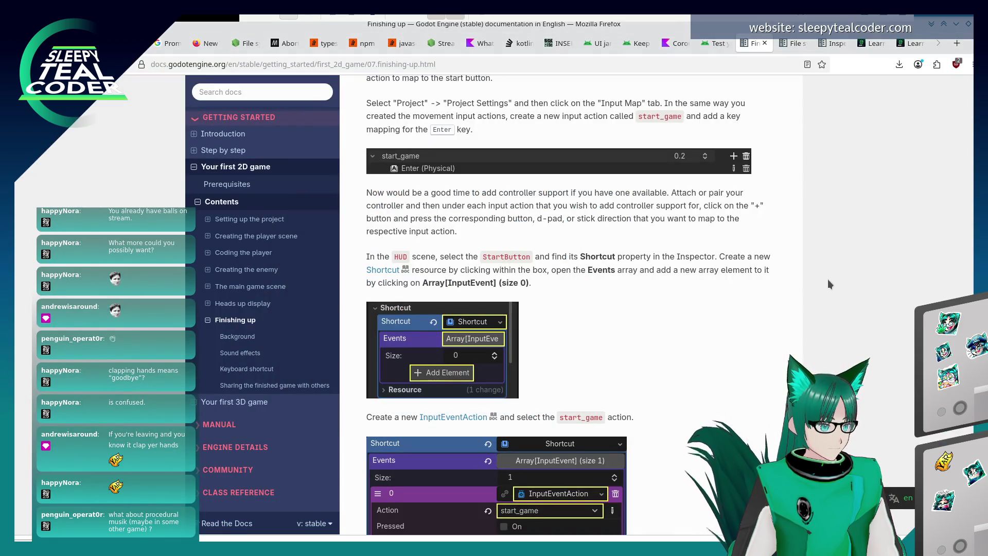
{"action": "scroll", "coordinate": [829, 278], "scroll_direction": "down", "scroll_amount": 2}
{"action": "scroll", "coordinate": [829, 278], "scroll_direction": "down", "scroll_amount": 2}
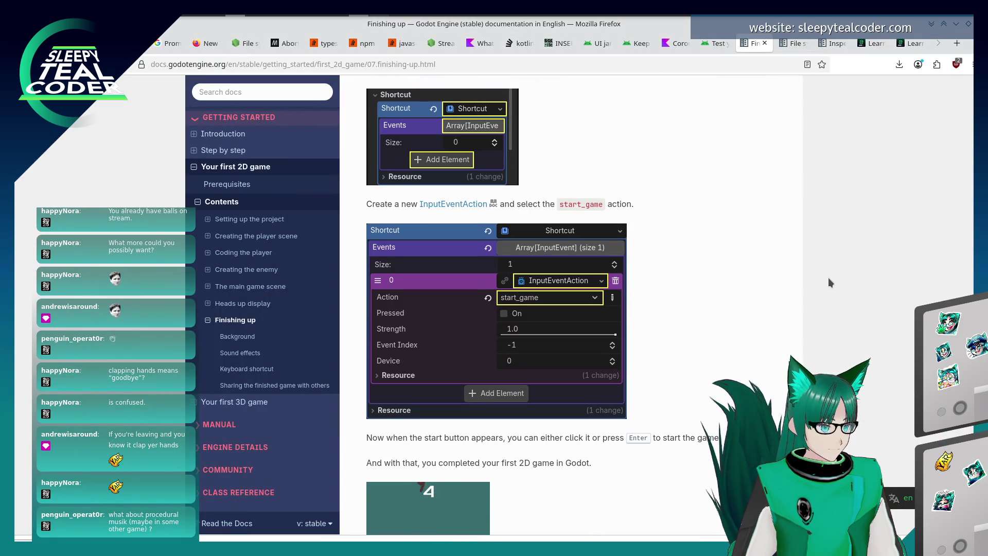
{"action": "key", "text": "alt+Tab"}
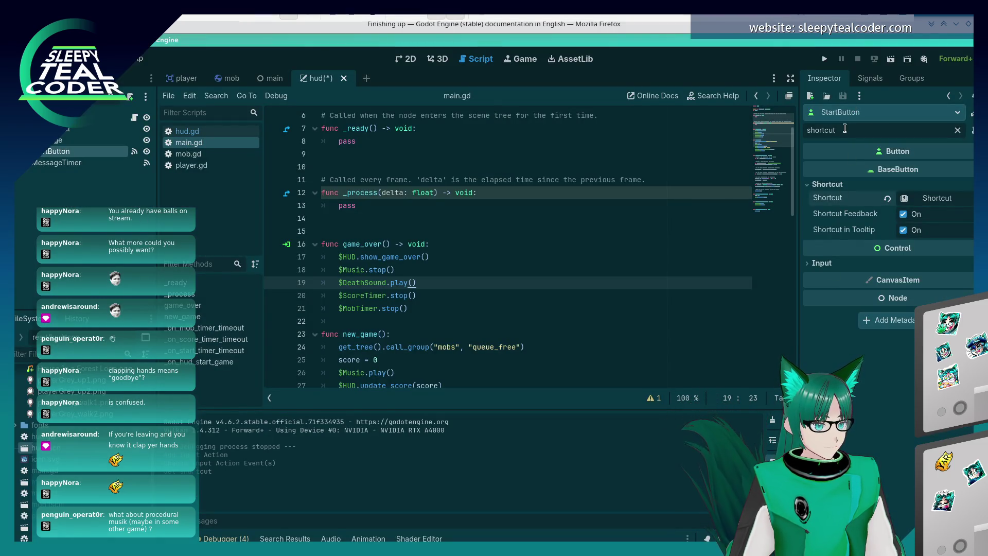
{"action": "key", "text": "BackSpace"}
{"action": "scroll", "coordinate": [864, 306], "scroll_direction": "down", "scroll_amount": 4}
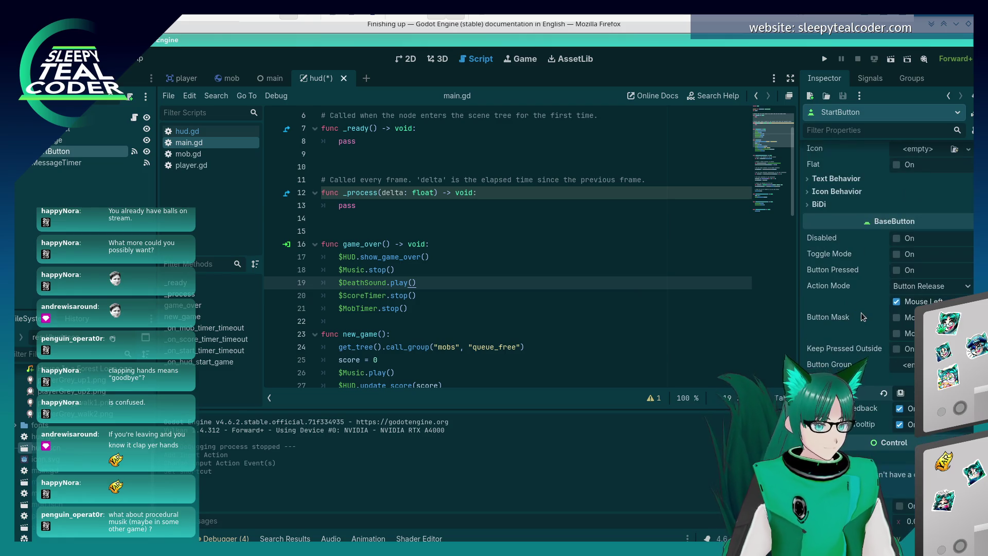
{"action": "type", "text": "events"}
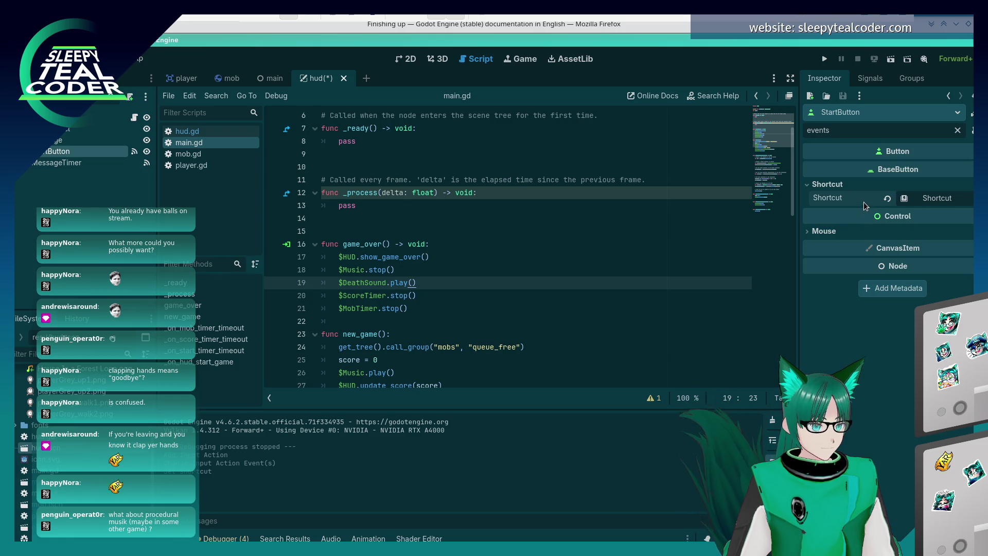
{"action": "left_click", "coordinate": [818, 231]}
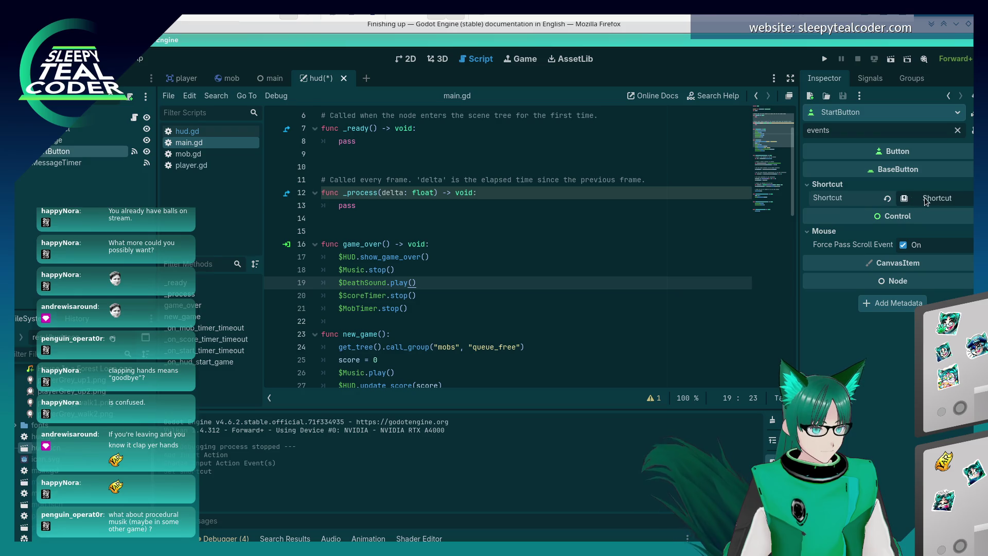
- Assign a fresh Shortcut resource and open it for editing
{"action": "left_click", "coordinate": [971, 198]}
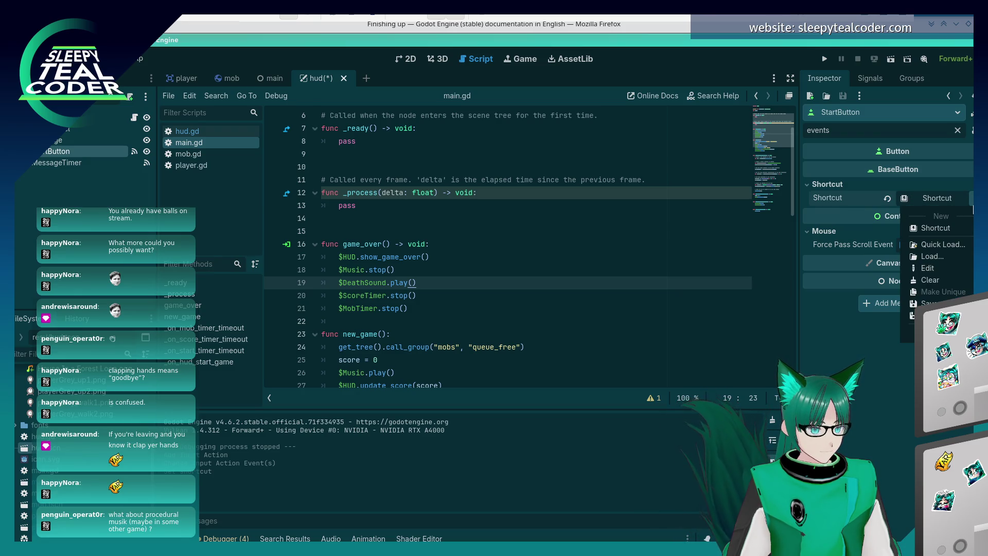
{"action": "left_click", "coordinate": [948, 228]}
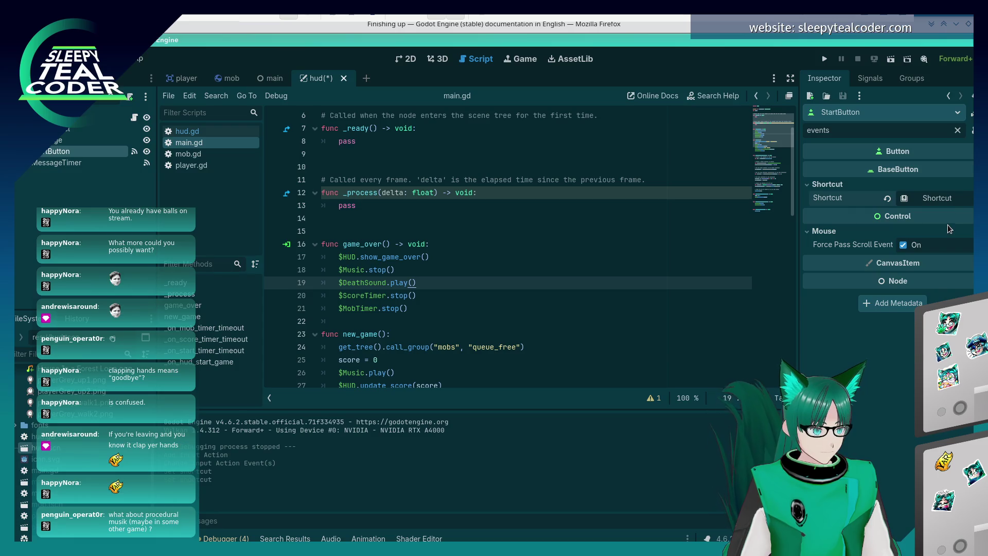
{"action": "left_click", "coordinate": [972, 200]}
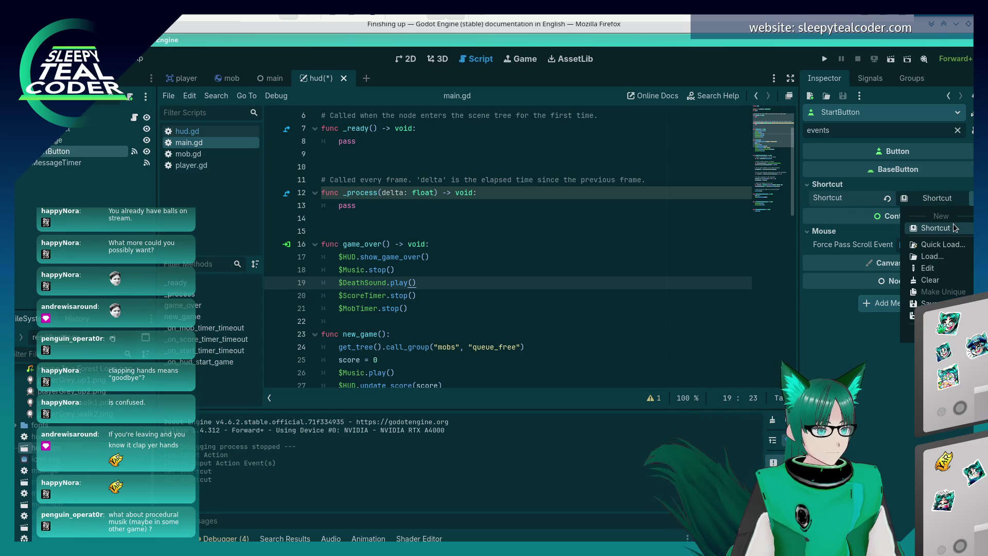
{"action": "left_click", "coordinate": [932, 272]}
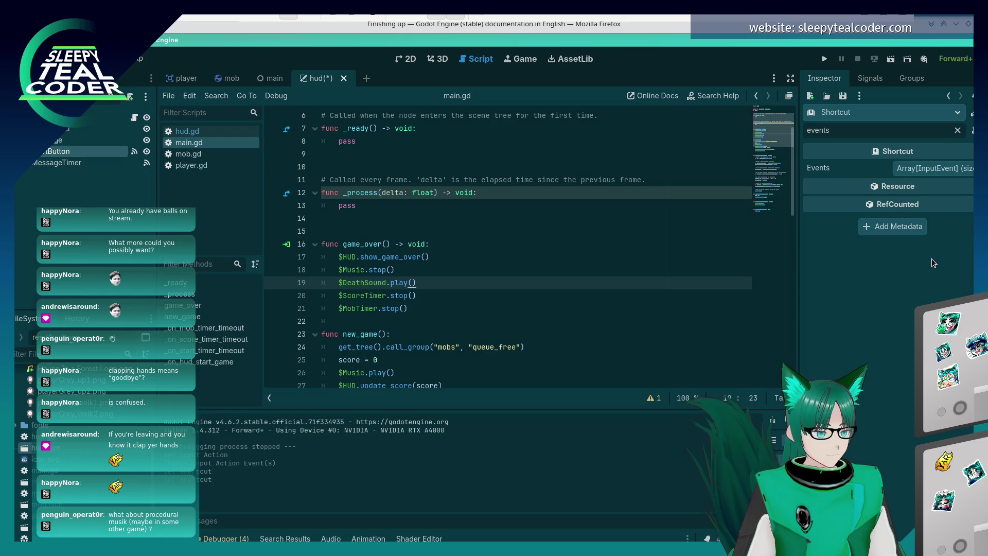
- Expand the shortcut's Events array and clear the Inspector property filter
{"action": "key", "text": "alt+Tab"}
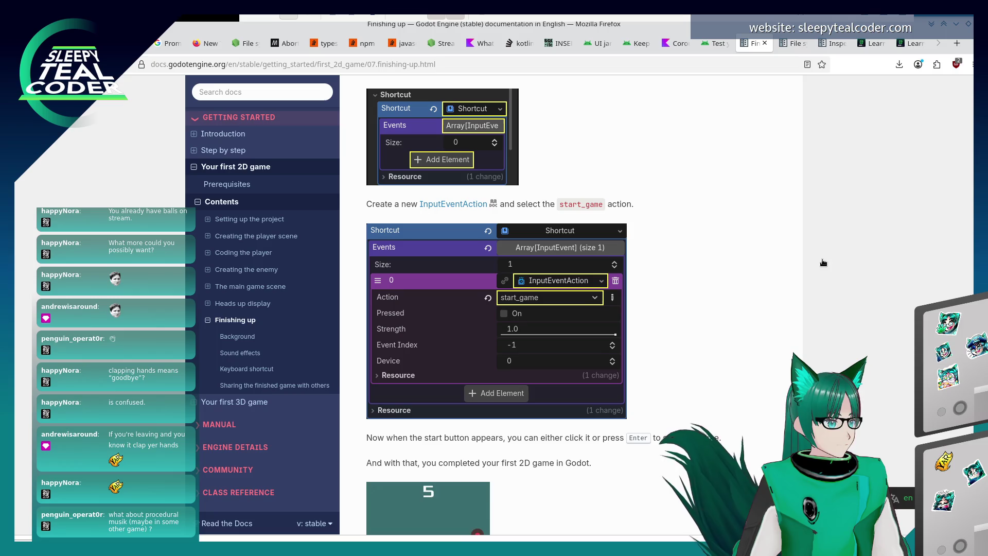
{"action": "scroll", "coordinate": [768, 282], "scroll_direction": "up", "scroll_amount": 3}
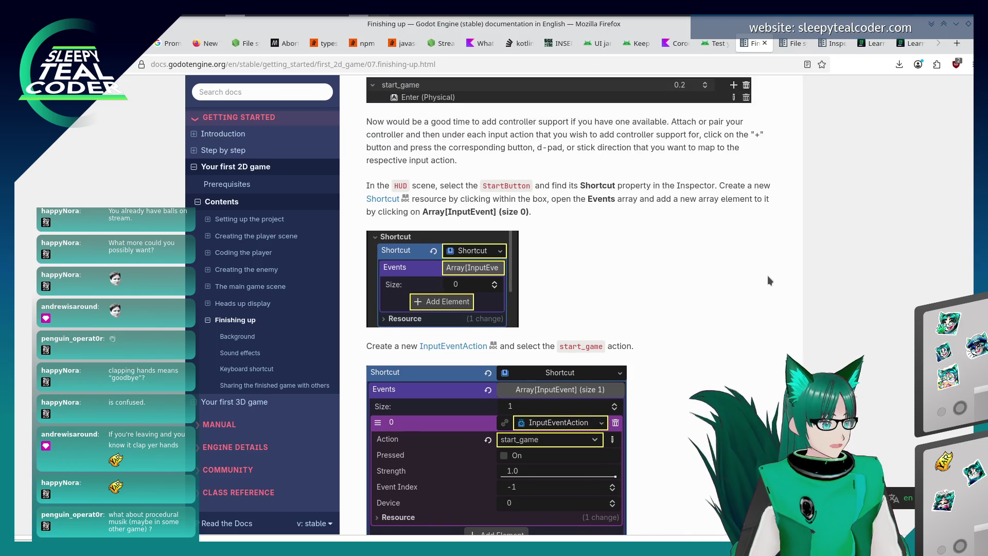
{"action": "key", "text": "alt+Tab"}
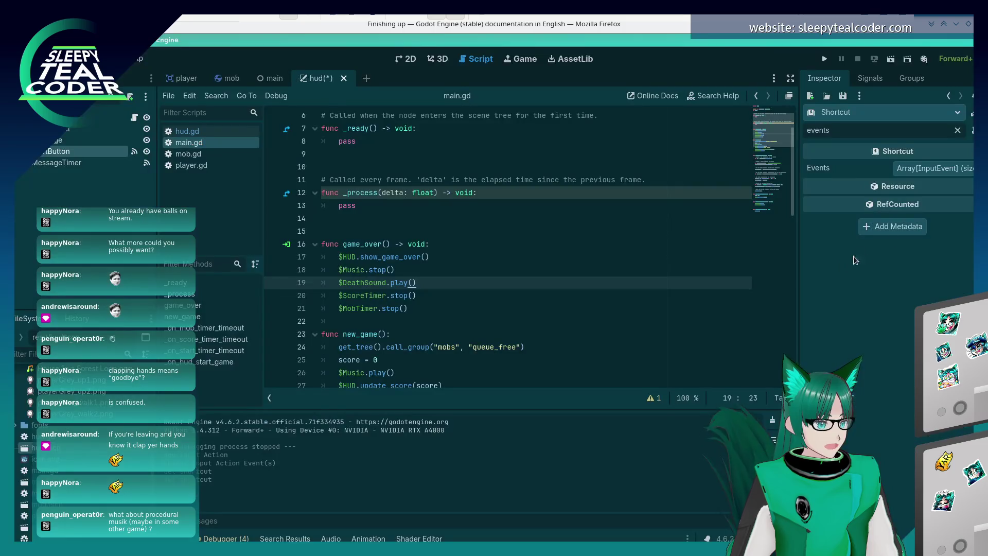
{"action": "left_click", "coordinate": [937, 168]}
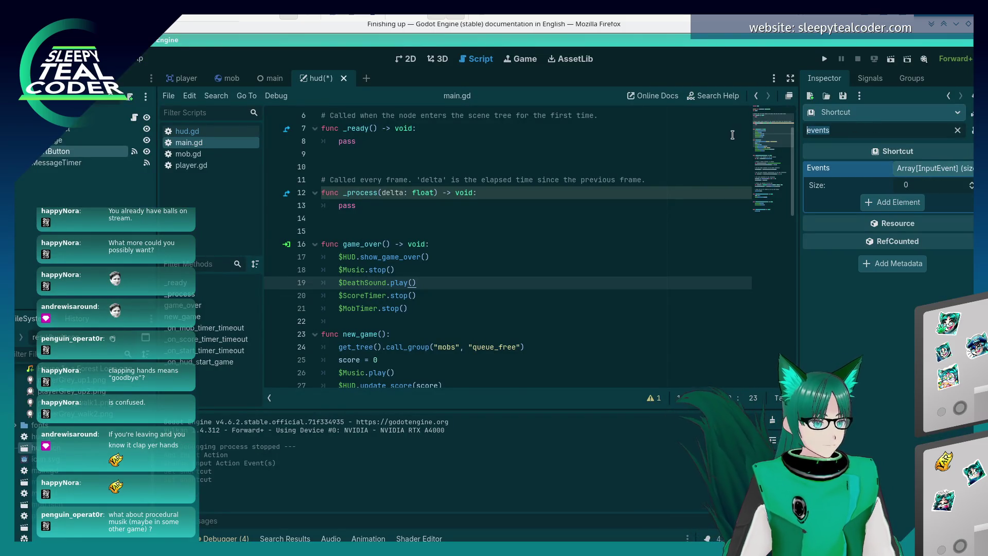
{"action": "key", "text": "ctrl+a"}
{"action": "key", "text": "BackSpace"}
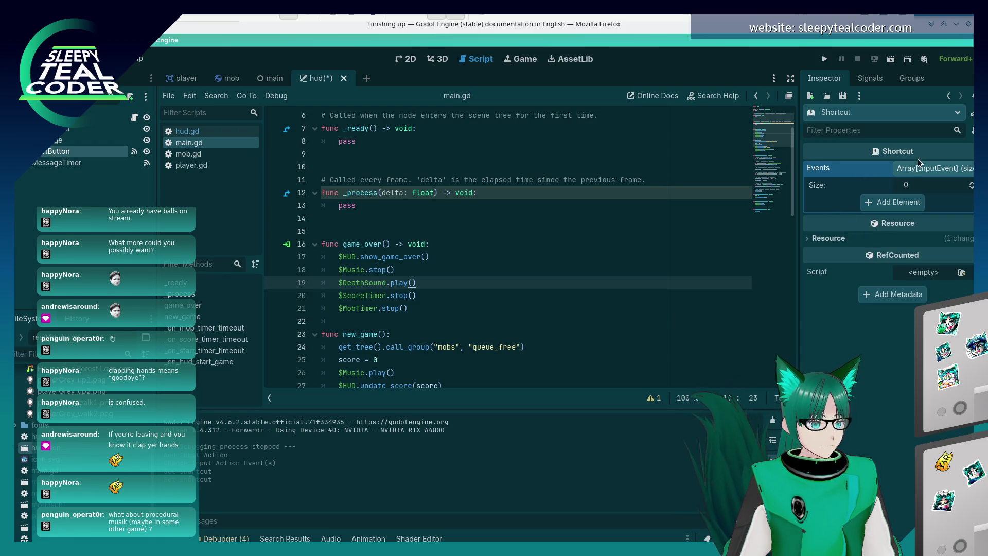
- Reselect StartButton and scroll to its Shortcut property, leaving it unchanged
{"action": "left_click", "coordinate": [884, 115]}
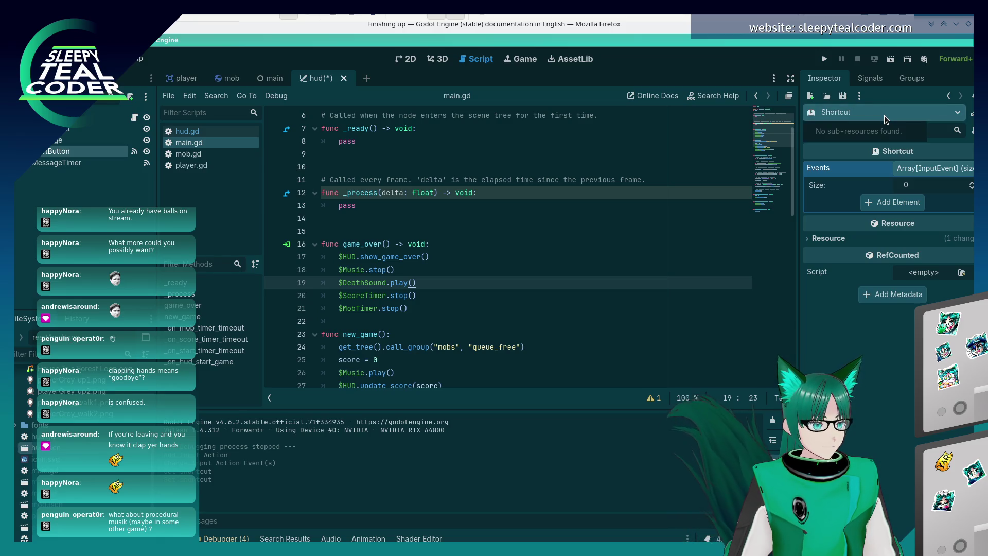
{"action": "left_click", "coordinate": [881, 115]}
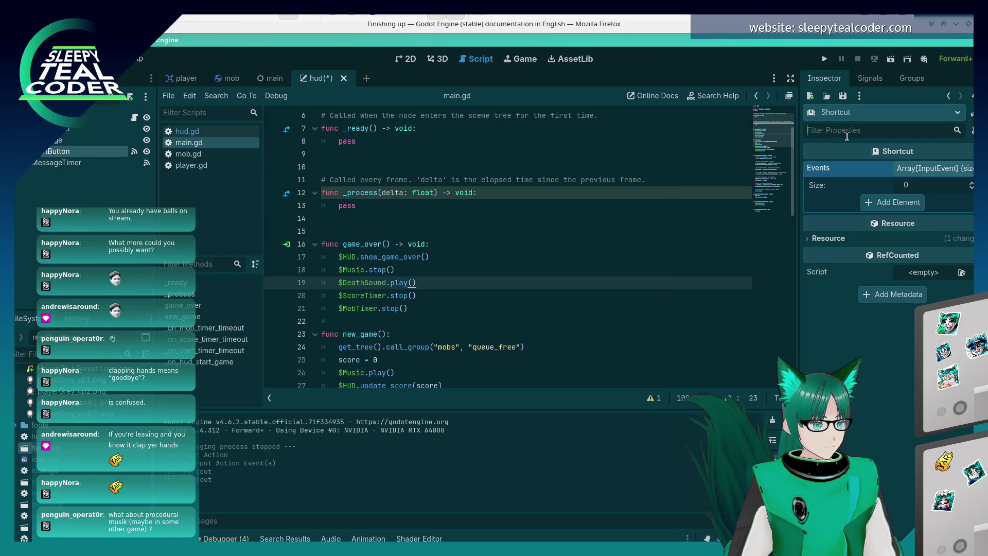
{"action": "left_click", "coordinate": [62, 162]}
{"action": "left_click", "coordinate": [59, 151]}
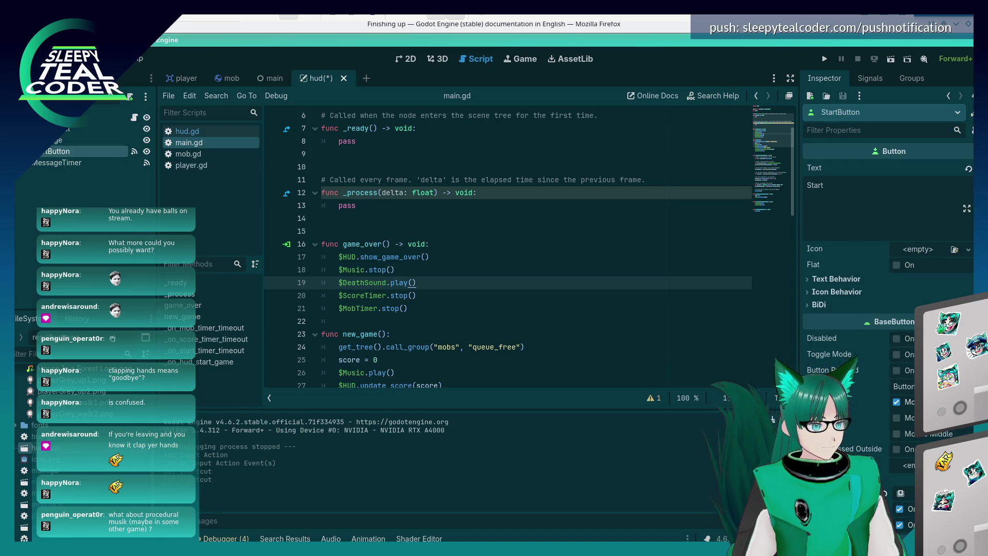
{"action": "scroll", "coordinate": [955, 272], "scroll_direction": "down", "scroll_amount": 10}
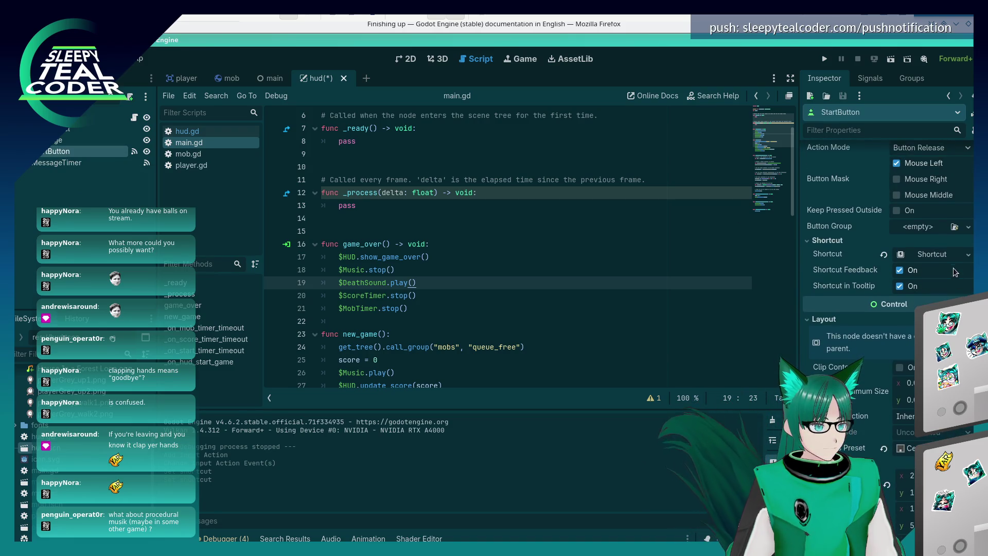
{"action": "left_click", "coordinate": [968, 254]}
{"action": "left_click", "coordinate": [914, 255]}
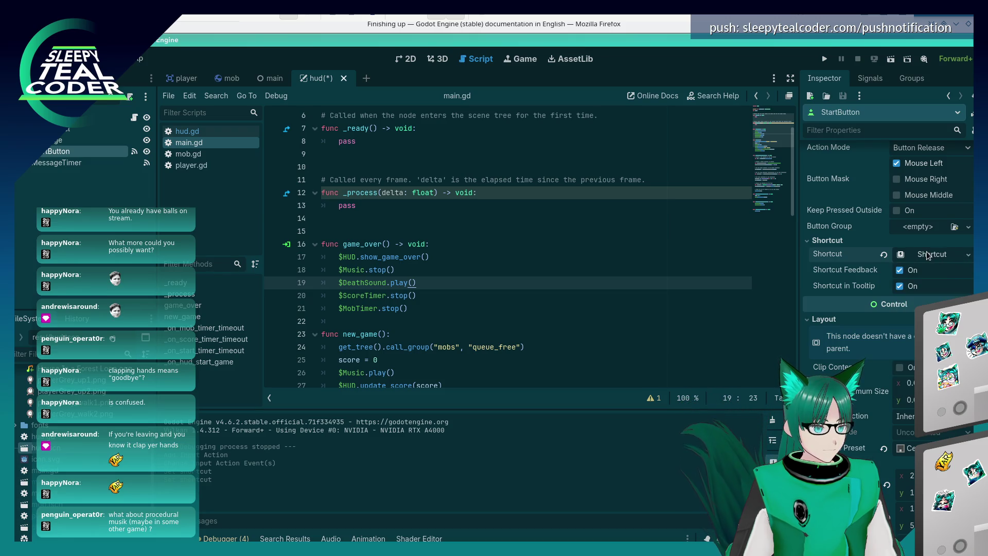
{"action": "left_click", "coordinate": [967, 256]}
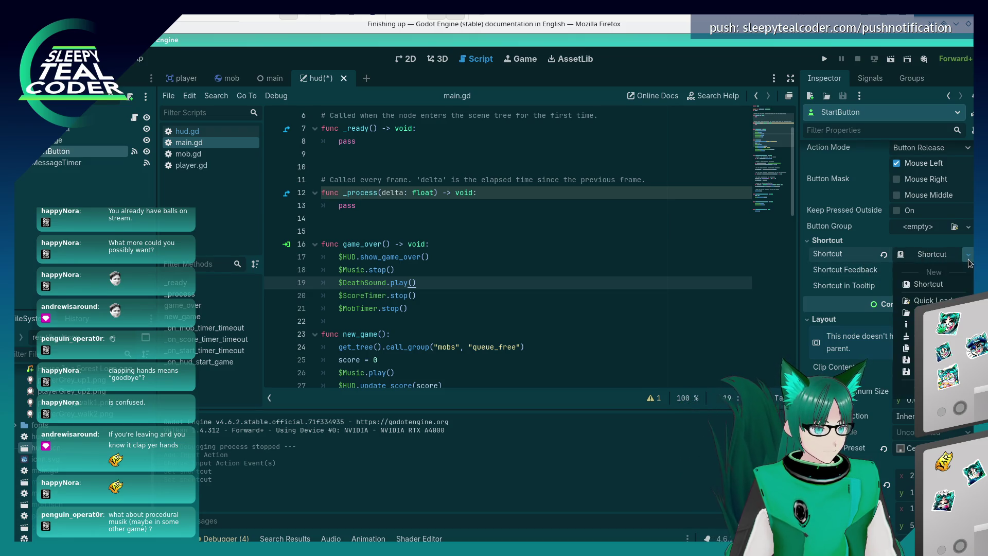
{"action": "left_click", "coordinate": [967, 257]}
- Bring the Firefox docs page in front of Dolphin's ShareFiles window
{"action": "key", "text": "alt+Tab"}
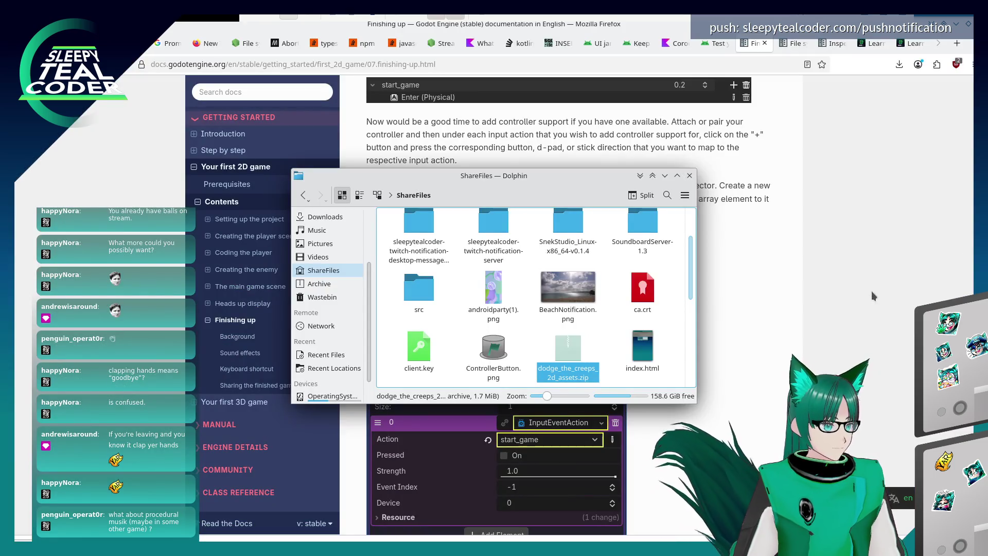
{"action": "left_click", "coordinate": [872, 291]}
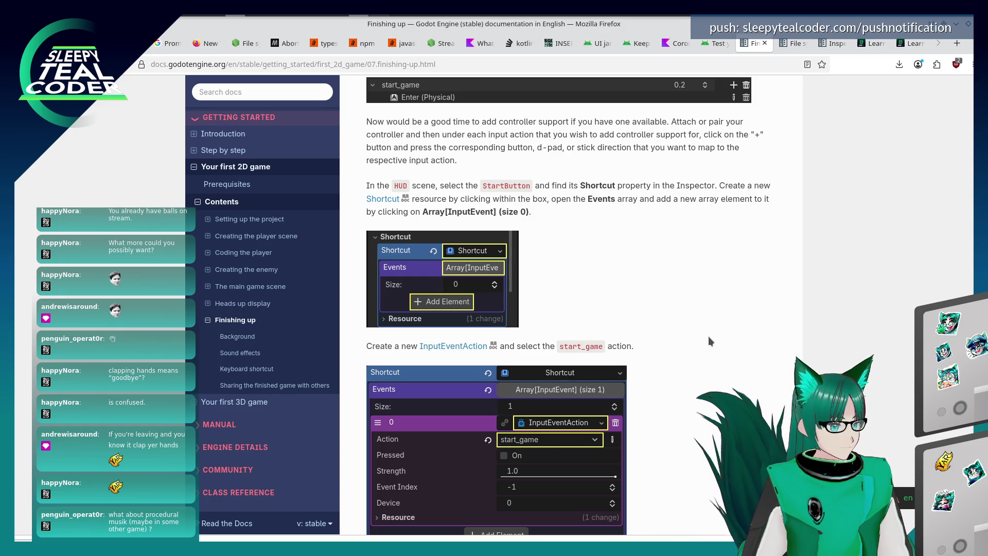
- Expand the StartButton's Shortcut and add one Events element, checking the docs afterward
{"action": "key", "text": "alt+Tab"}
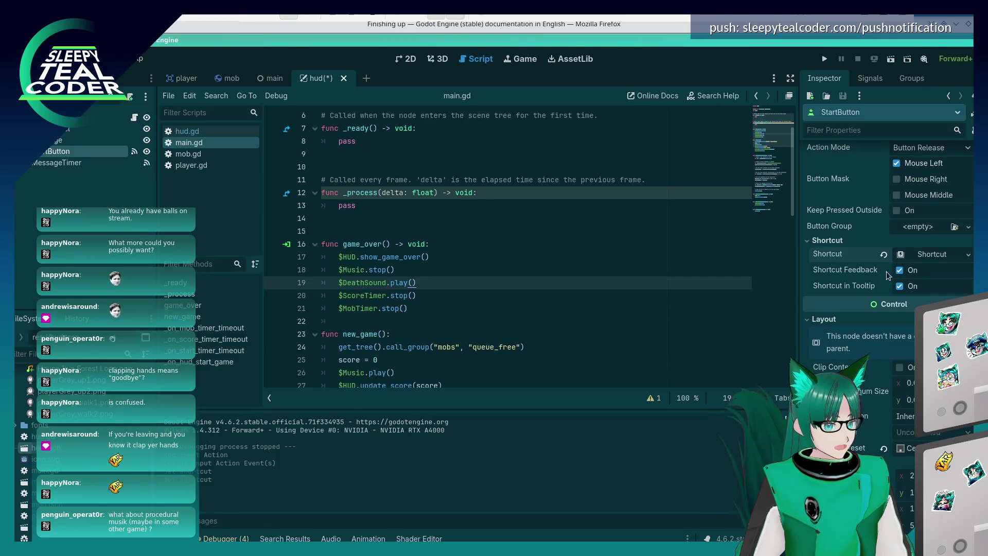
{"action": "left_click", "coordinate": [900, 256]}
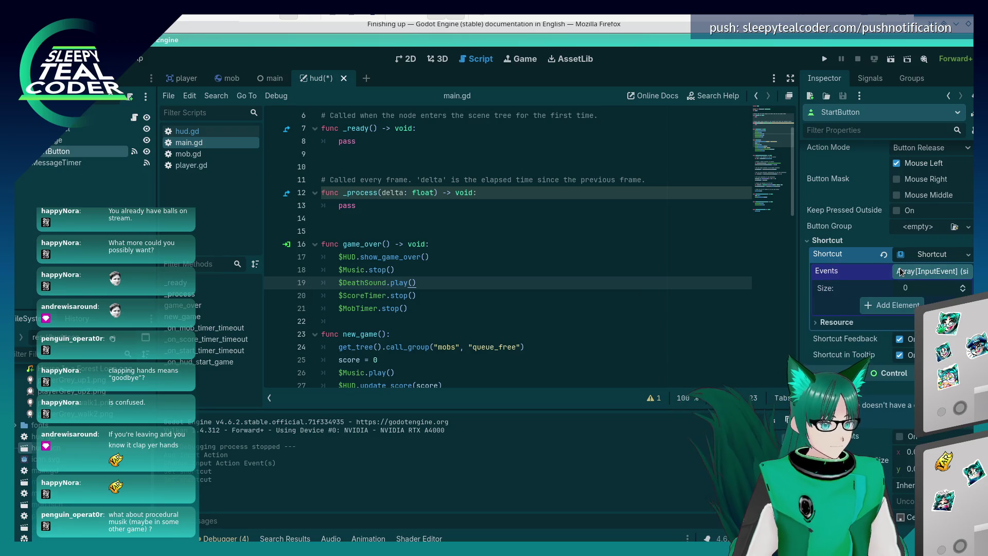
{"action": "left_click", "coordinate": [926, 290]}
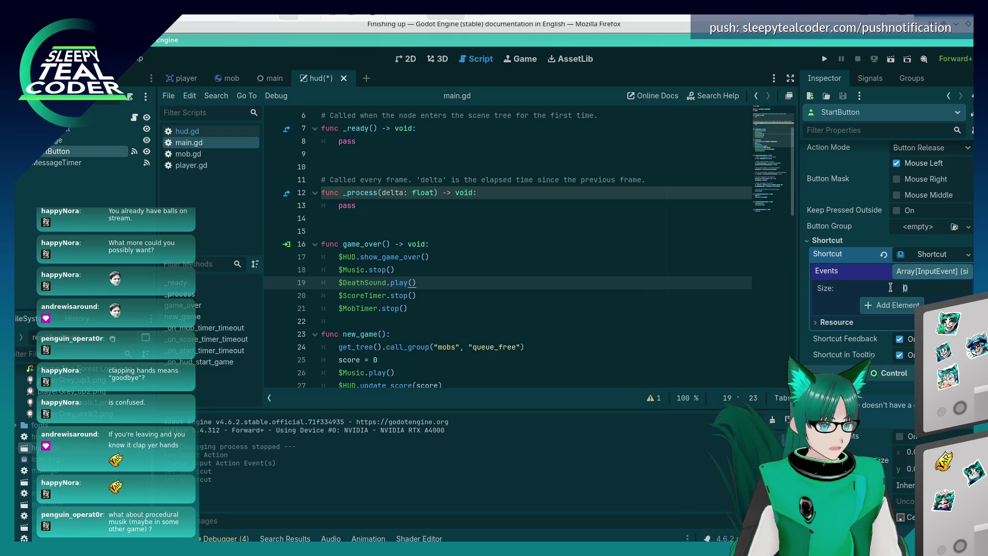
{"action": "left_click", "coordinate": [894, 305]}
{"action": "key", "text": "alt+Tab"}
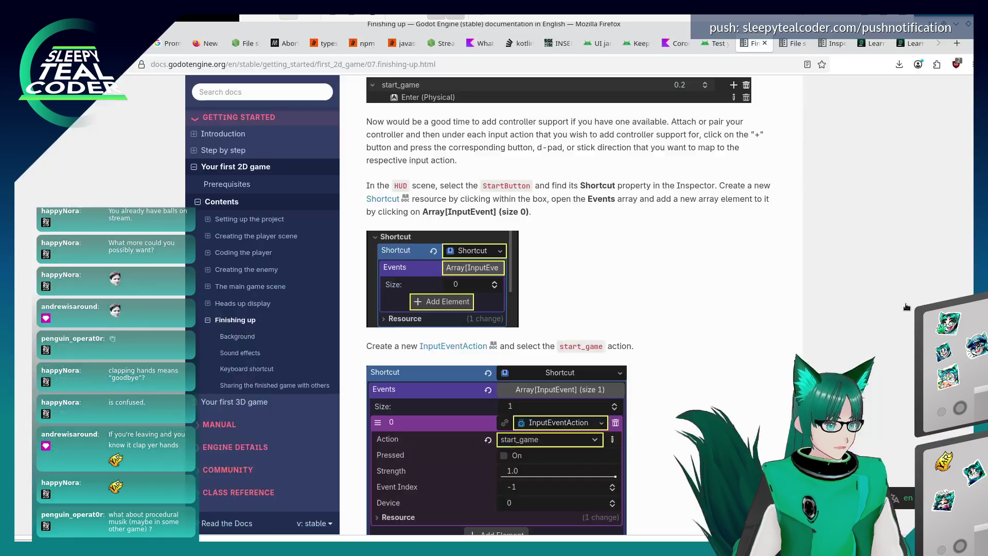
{"action": "scroll", "coordinate": [836, 291], "scroll_direction": "down", "scroll_amount": 2}
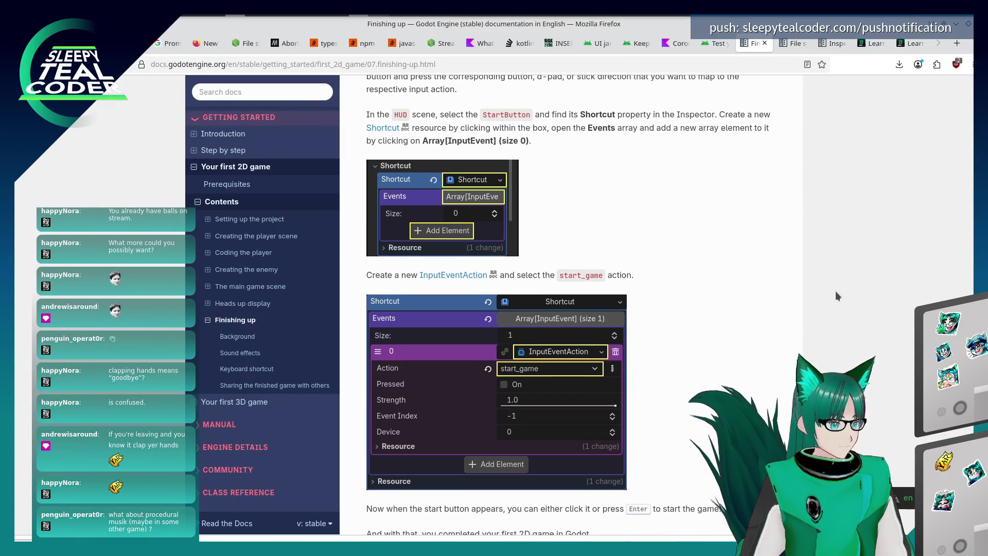
{"action": "scroll", "coordinate": [835, 292], "scroll_direction": "up", "scroll_amount": 2}
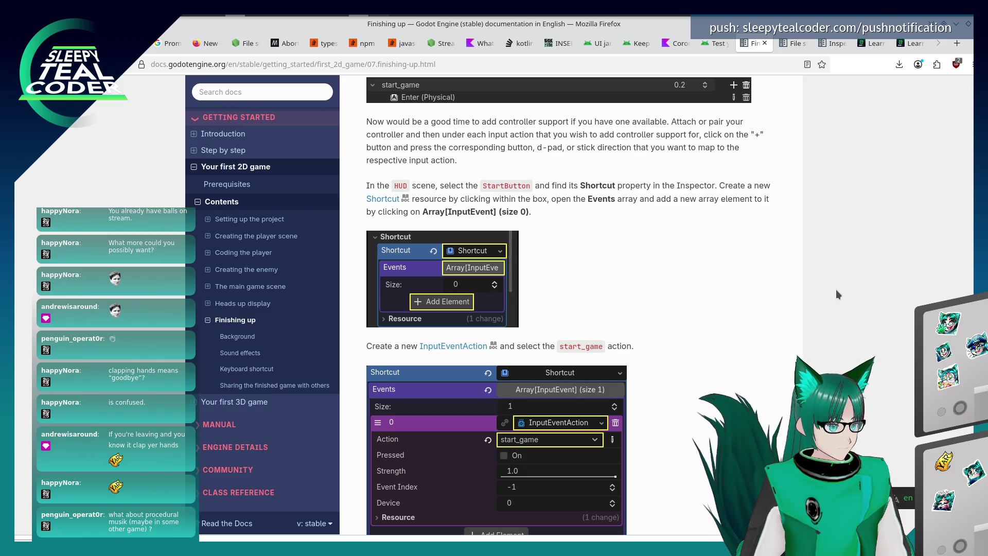
{"action": "scroll", "coordinate": [836, 293], "scroll_direction": "down", "scroll_amount": 2}
{"action": "key", "text": "alt+Tab"}
{"action": "key", "text": "alt+Tab"}
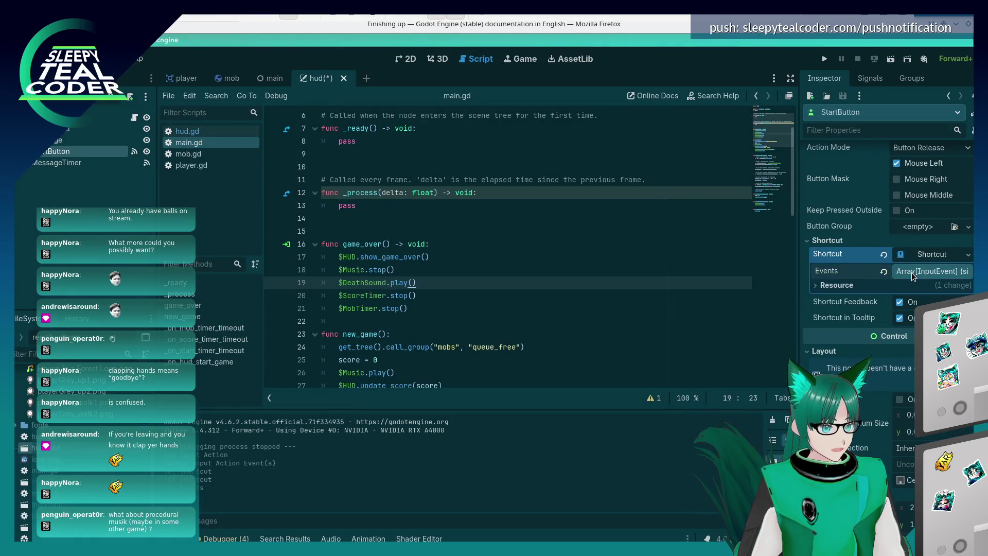
- Fill the Shortcut's first Events element with a new InputEventAction, removing the accidental extra element
{"action": "left_click", "coordinate": [914, 304]}
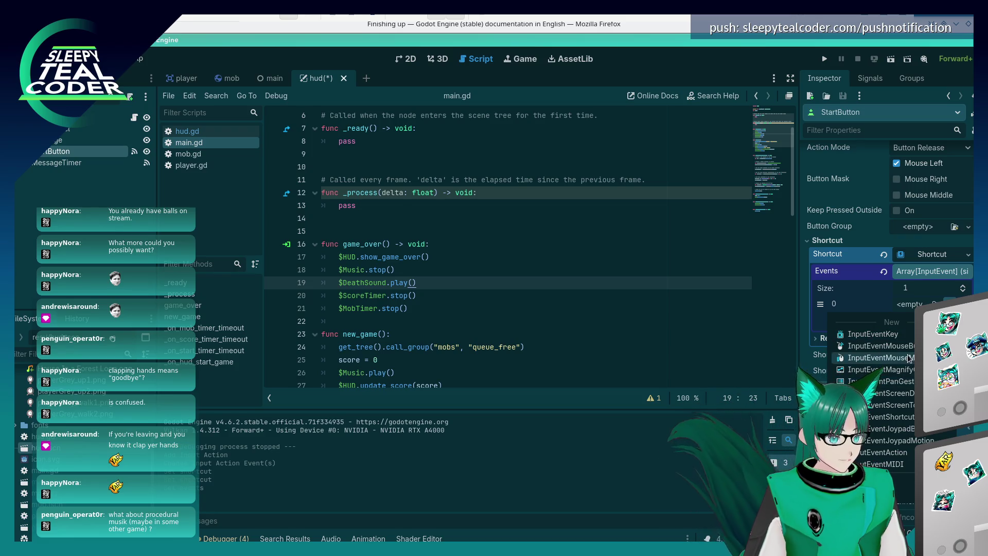
{"action": "left_click", "coordinate": [894, 438]}
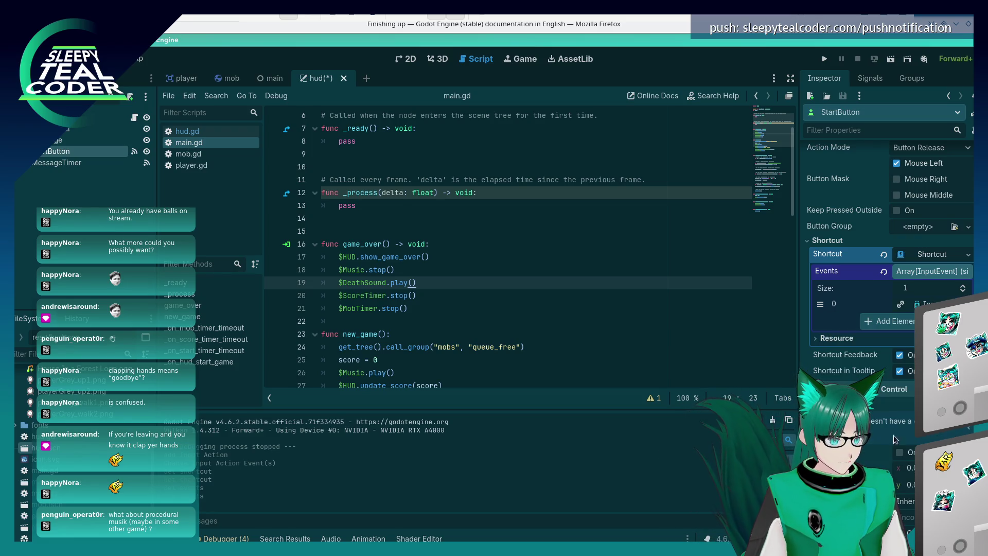
{"action": "left_click", "coordinate": [894, 321]}
{"action": "key", "text": "ctrl+z"}
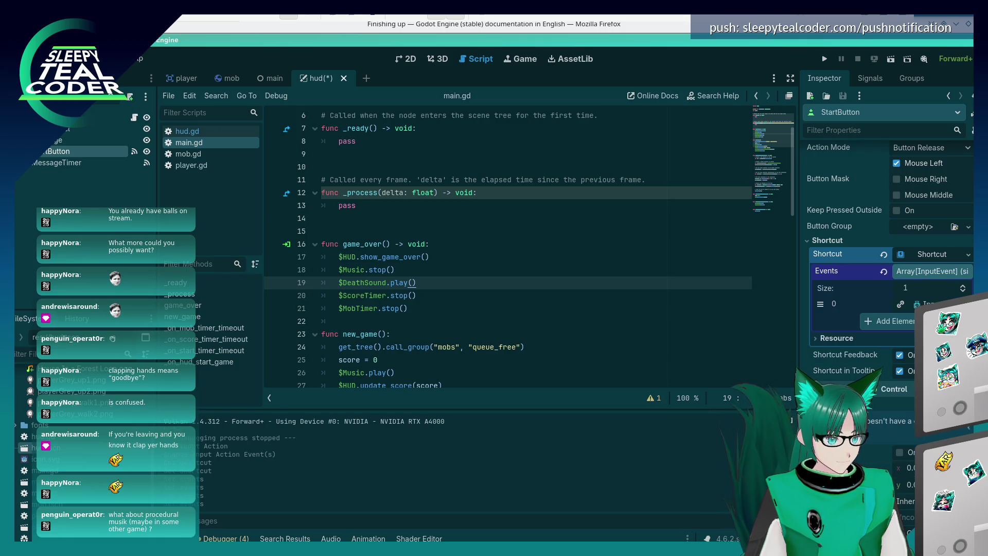
{"action": "left_click", "coordinate": [921, 303]}
- Set the InputEventAction's Action to 'start' after checking the docs
{"action": "key", "text": "alt+Tab"}
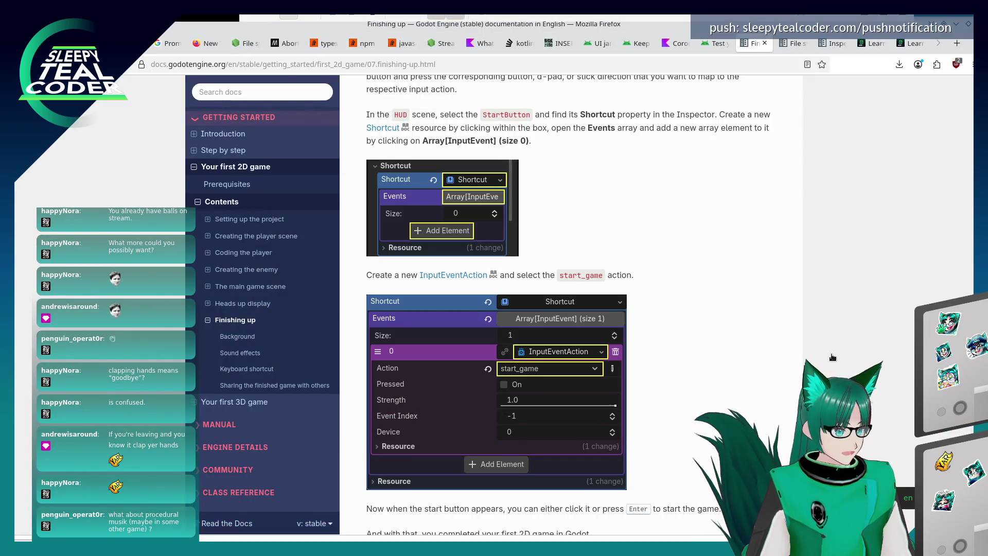
{"action": "key", "text": "alt+Tab"}
{"action": "left_click", "coordinate": [931, 320]}
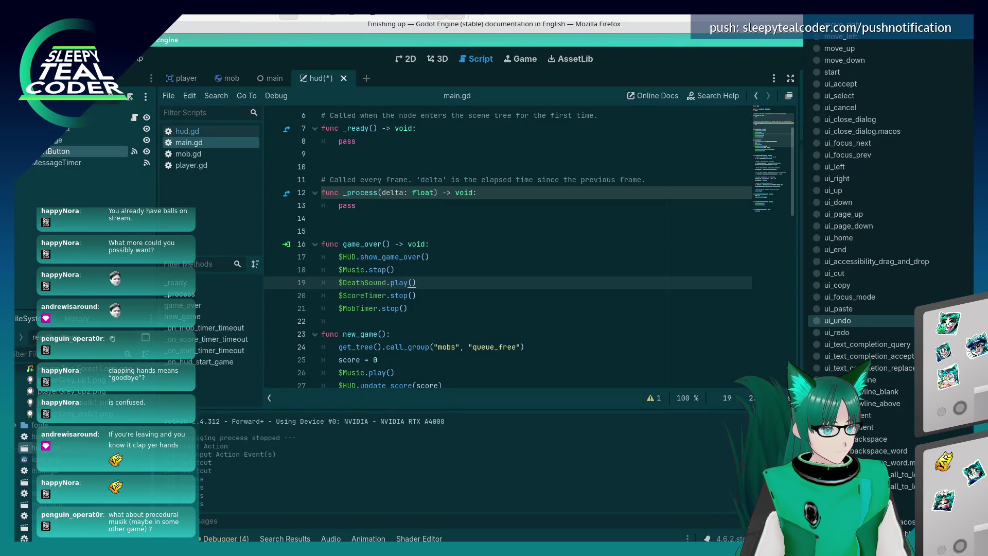
{"action": "scroll", "coordinate": [878, 286], "scroll_direction": "down", "scroll_amount": 10}
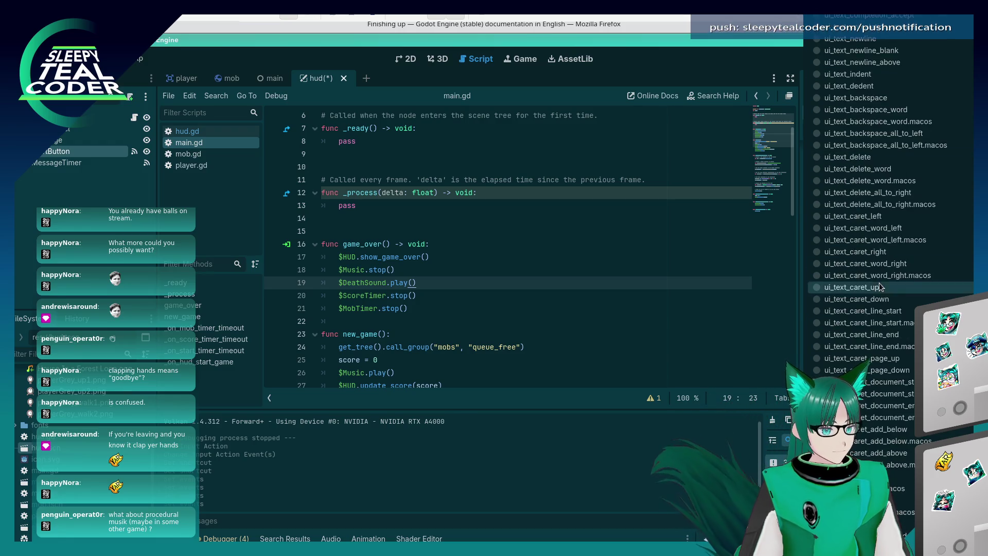
{"action": "scroll", "coordinate": [881, 286], "scroll_direction": "up", "scroll_amount": 7}
{"action": "scroll", "coordinate": [881, 287], "scroll_direction": "up", "scroll_amount": 3}
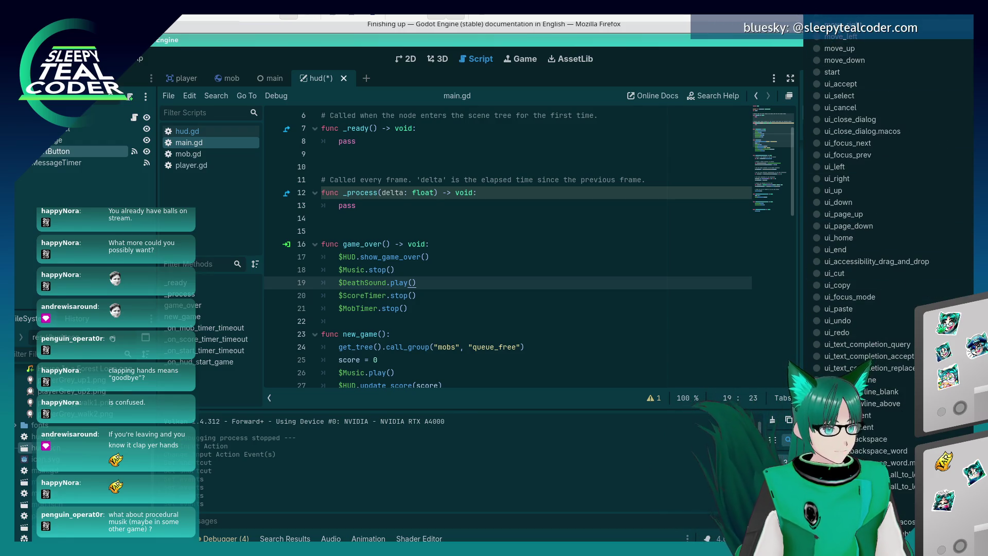
{"action": "scroll", "coordinate": [857, 92], "scroll_direction": "down", "scroll_amount": 15}
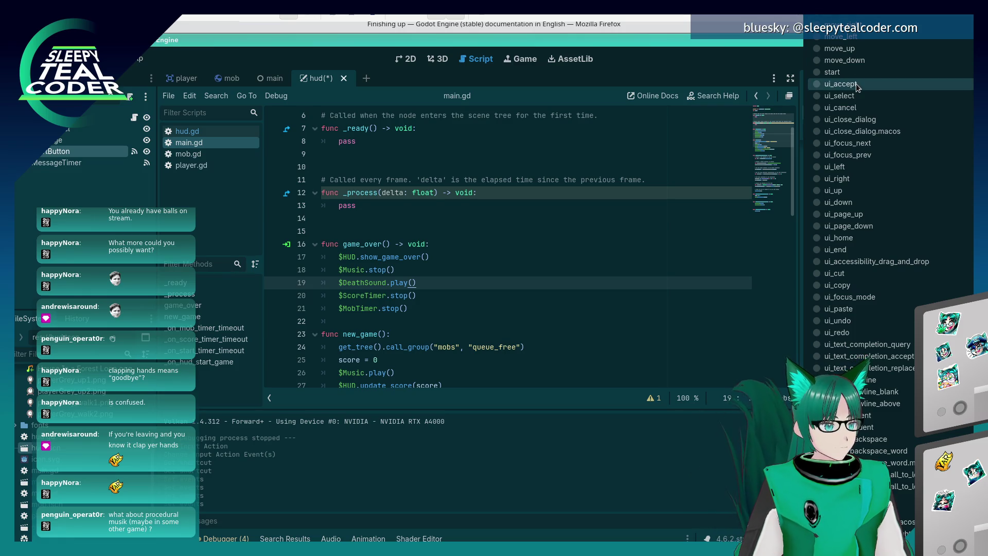
{"action": "scroll", "coordinate": [856, 91], "scroll_direction": "up", "scroll_amount": 15}
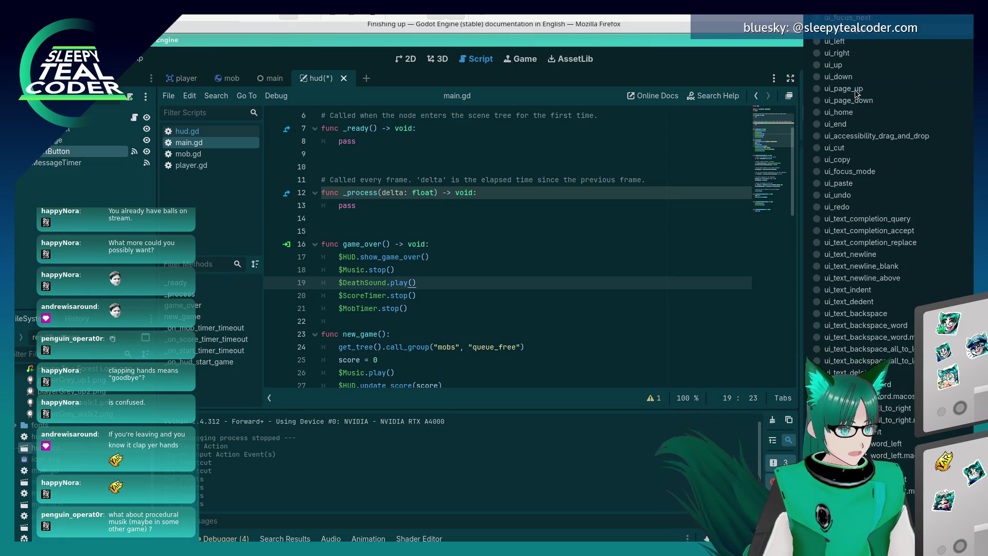
{"action": "left_click", "coordinate": [851, 73]}
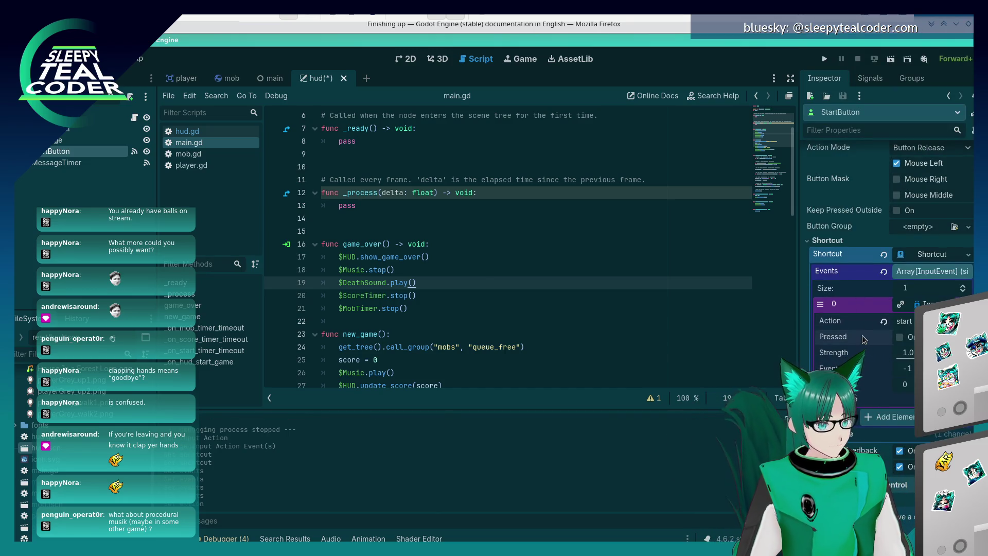
- Read the tutorial's completion section in the browser, then return to the editor
{"action": "key", "text": "alt+Tab"}
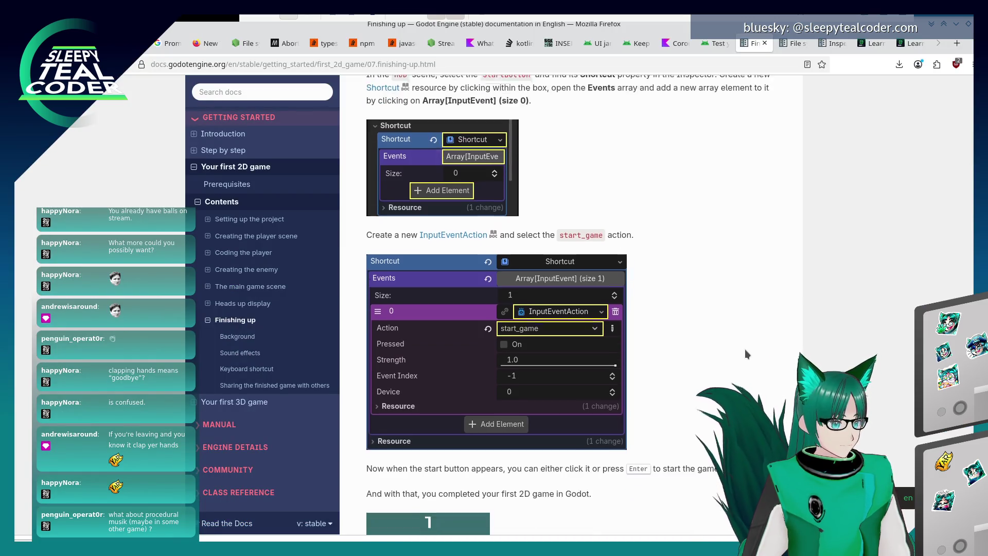
{"action": "scroll", "coordinate": [745, 349], "scroll_direction": "down", "scroll_amount": 4}
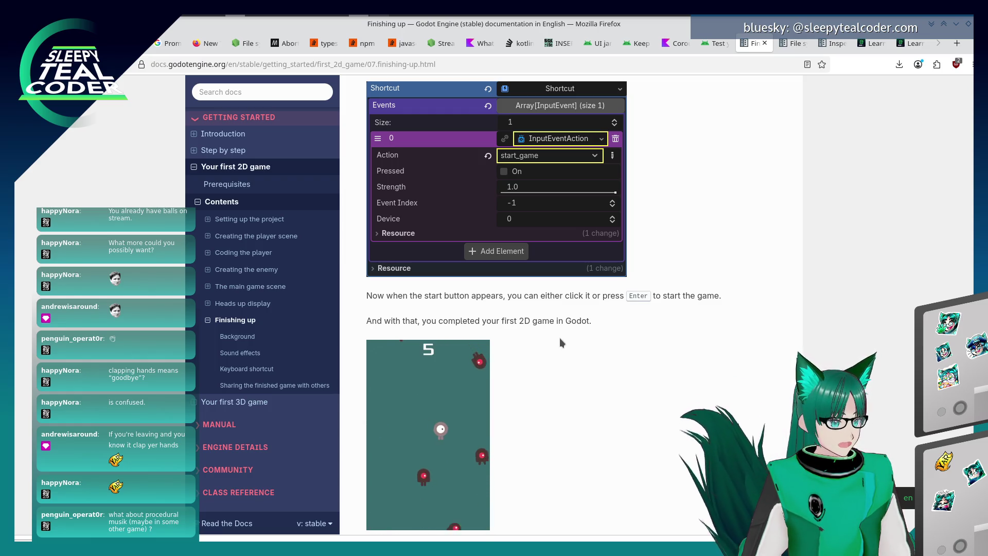
{"action": "scroll", "coordinate": [560, 338], "scroll_direction": "down", "scroll_amount": 3}
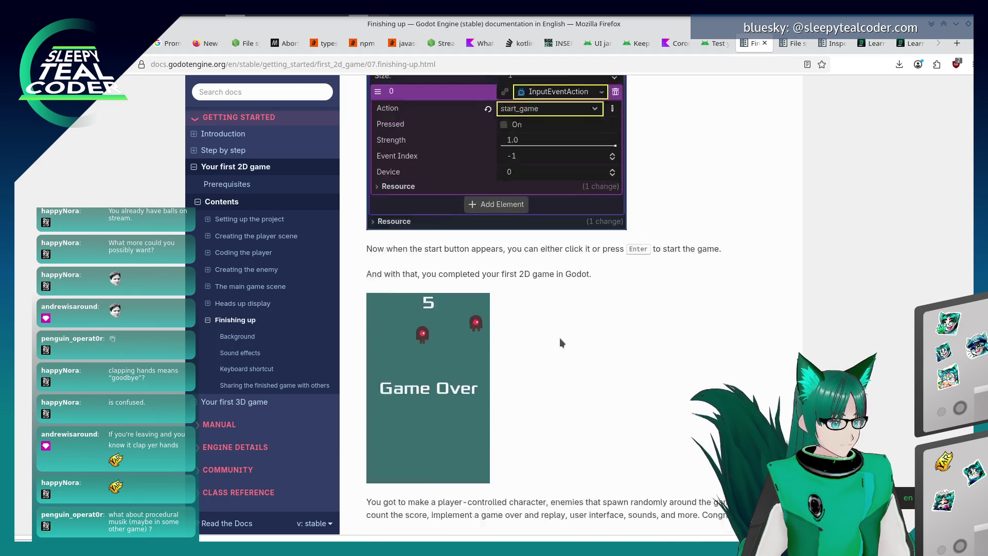
{"action": "scroll", "coordinate": [560, 338], "scroll_direction": "up", "scroll_amount": 3}
{"action": "key", "text": "alt+Tab"}
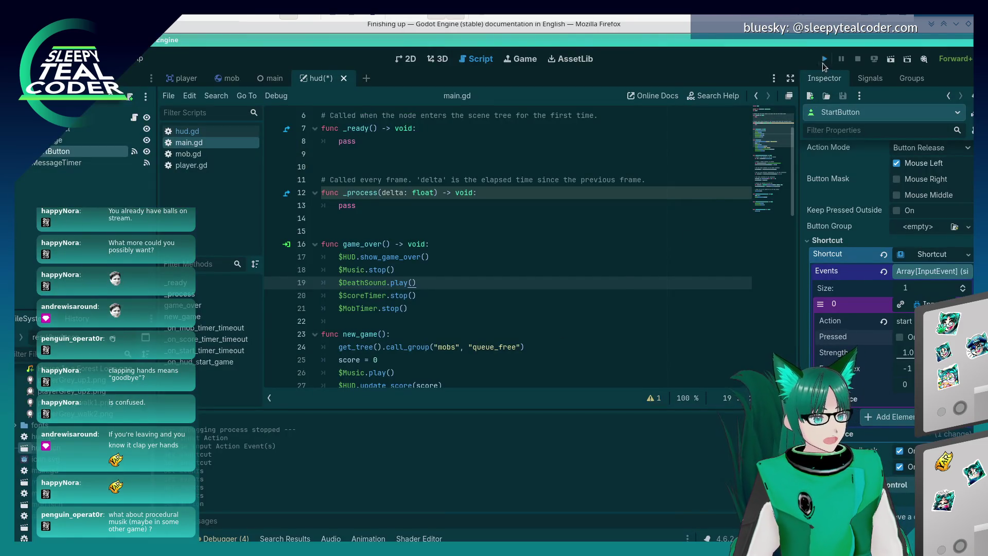
- Run the game, click Start and dodge mobs with the arrow keys
{"action": "left_click", "coordinate": [824, 60]}
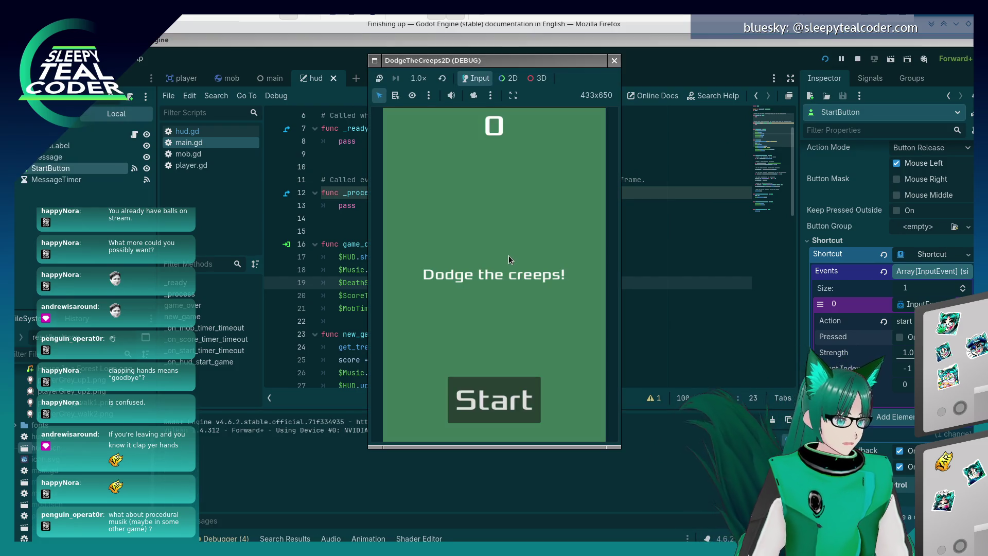
{"action": "left_click", "coordinate": [477, 389]}
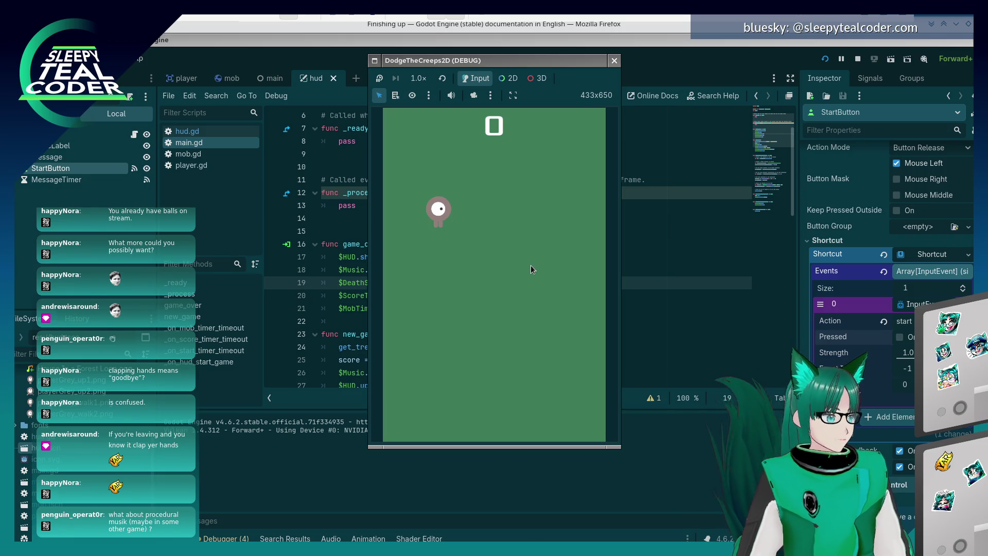
{"action": "key", "text": "Up"}
{"action": "key", "text": "Right"}
{"action": "key", "text": "Left"}
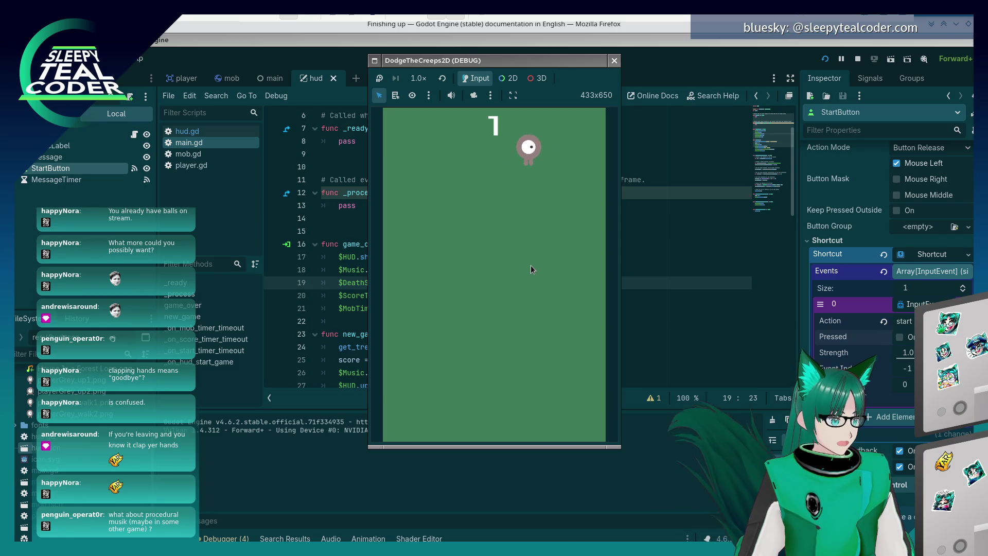
{"action": "key", "text": "Down"}
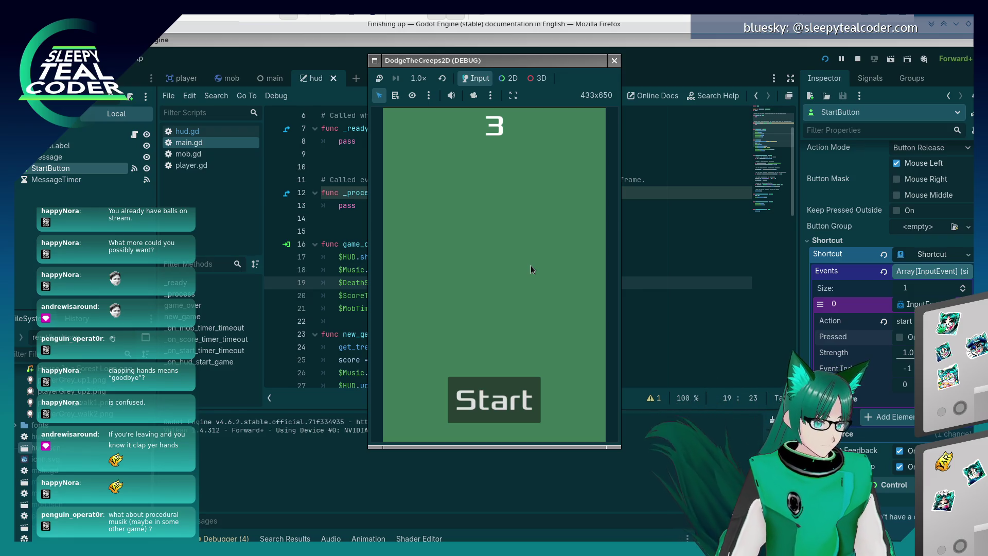
- After game over, restart with Enter, play another round, then stop with F8
{"action": "key", "text": "Return"}
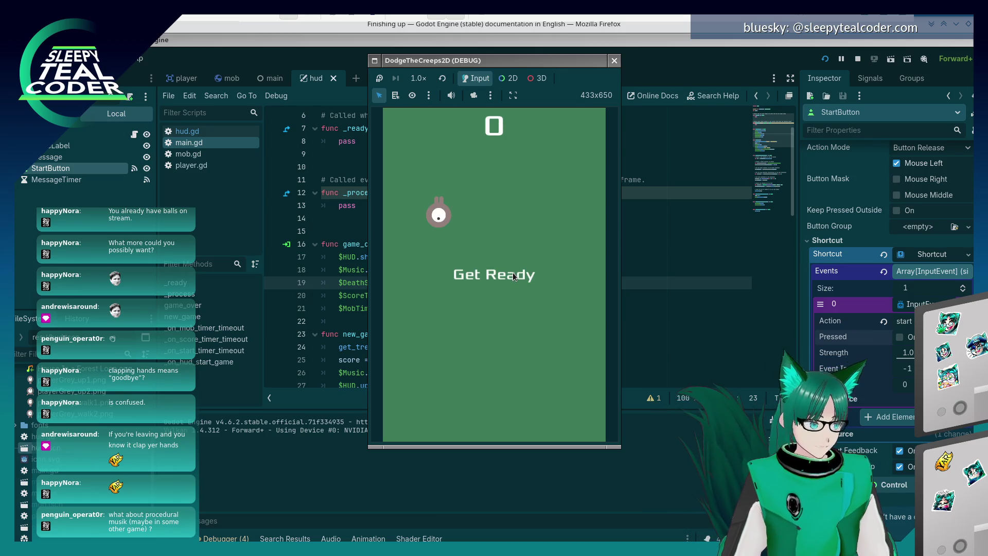
{"action": "key", "text": "Right"}
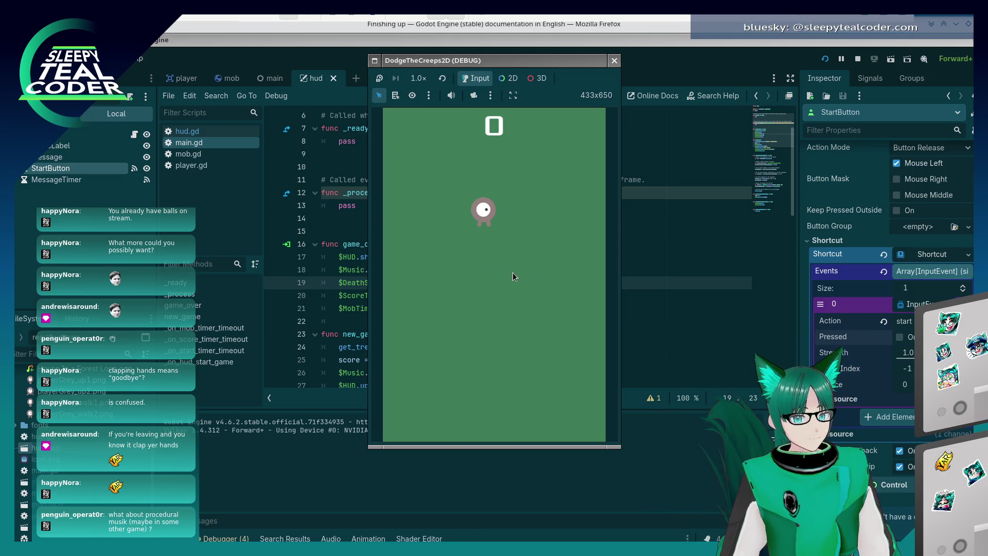
{"action": "key", "text": "Left"}
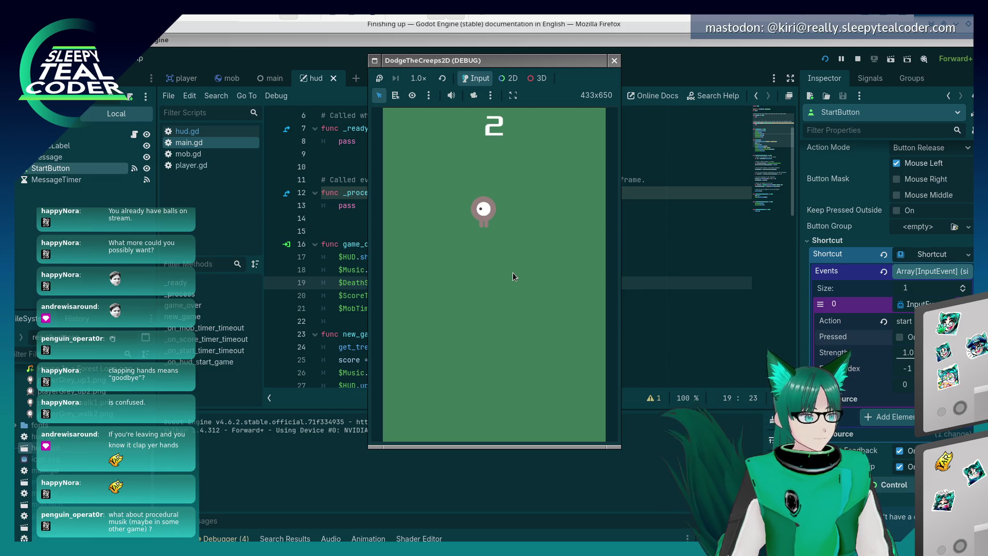
{"action": "key", "text": "Up"}
{"action": "key", "text": "Left"}
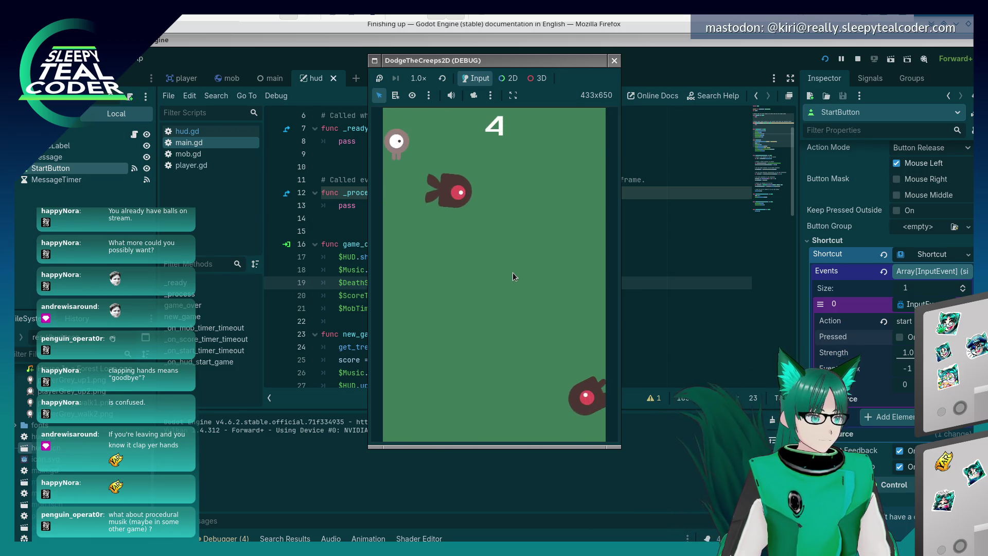
{"action": "key", "text": "F8"}
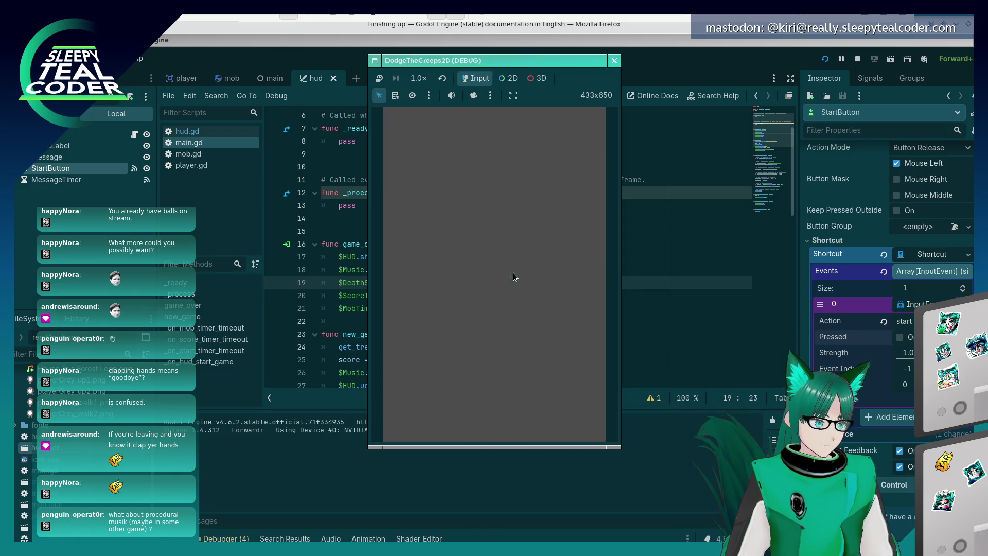
- Review the docs' StartButton Shortcut steps with the start_game InputEventAction example
{"action": "key", "text": "alt+Tab"}
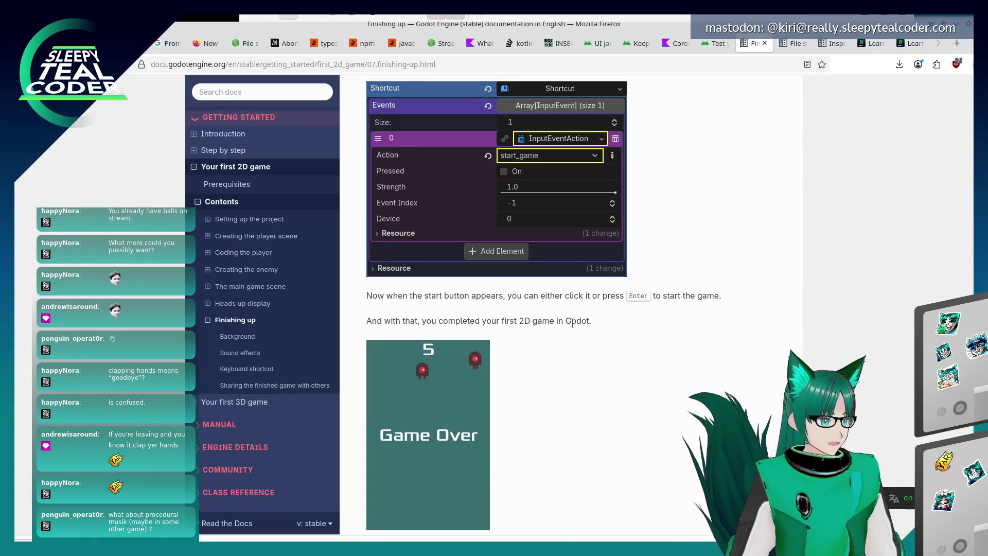
{"action": "scroll", "coordinate": [542, 361], "scroll_direction": "up", "scroll_amount": 4}
{"action": "scroll", "coordinate": [561, 402], "scroll_direction": "down", "scroll_amount": 3}
{"action": "scroll", "coordinate": [580, 443], "scroll_direction": "up", "scroll_amount": 1}
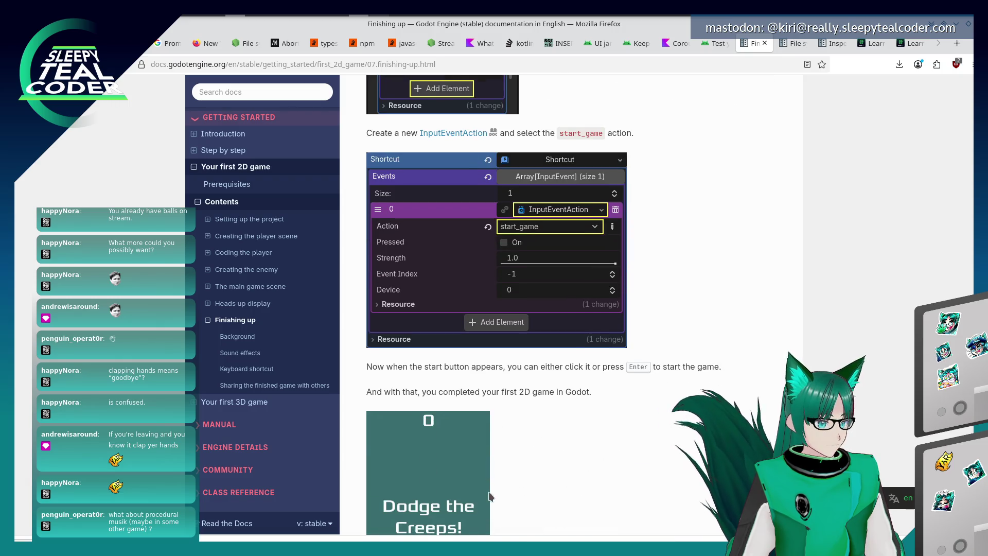
{"action": "scroll", "coordinate": [549, 375], "scroll_direction": "down", "scroll_amount": 2}
{"action": "scroll", "coordinate": [549, 375], "scroll_direction": "up", "scroll_amount": 4}
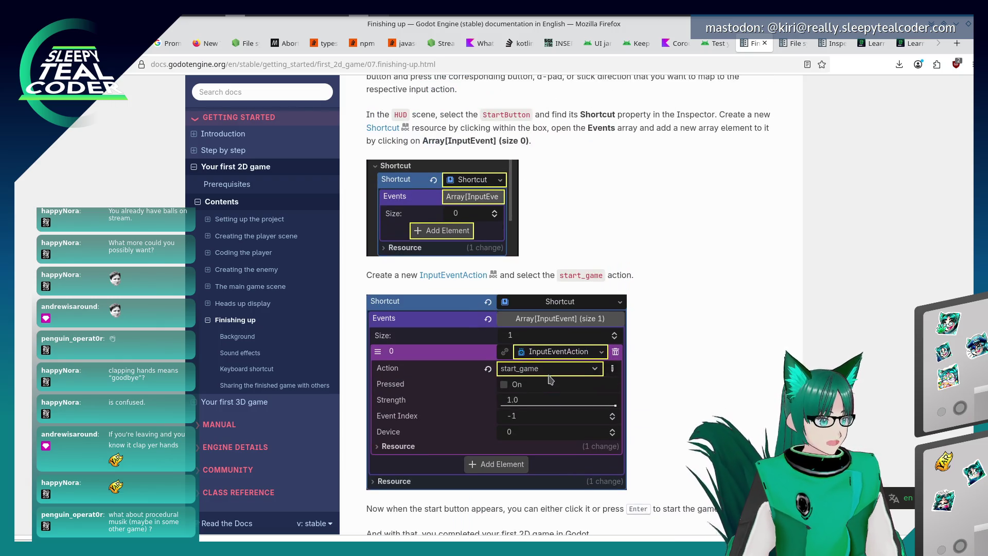
{"action": "key", "text": "alt+Tab"}
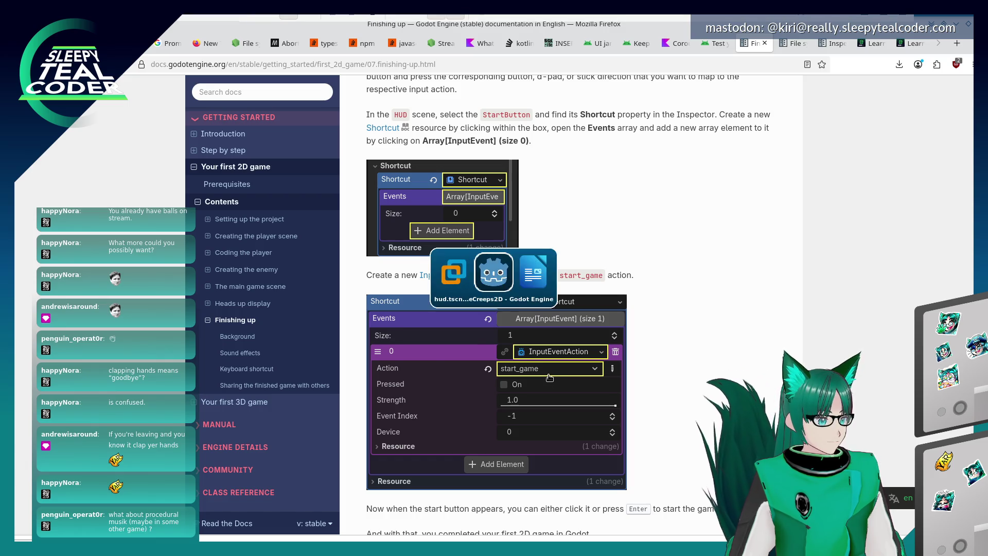
- In the Input Map, add Joypad Button 6 (Start, Xbox Menu, Nintendo +) to the start action
{"action": "left_click", "coordinate": [83, 58]}
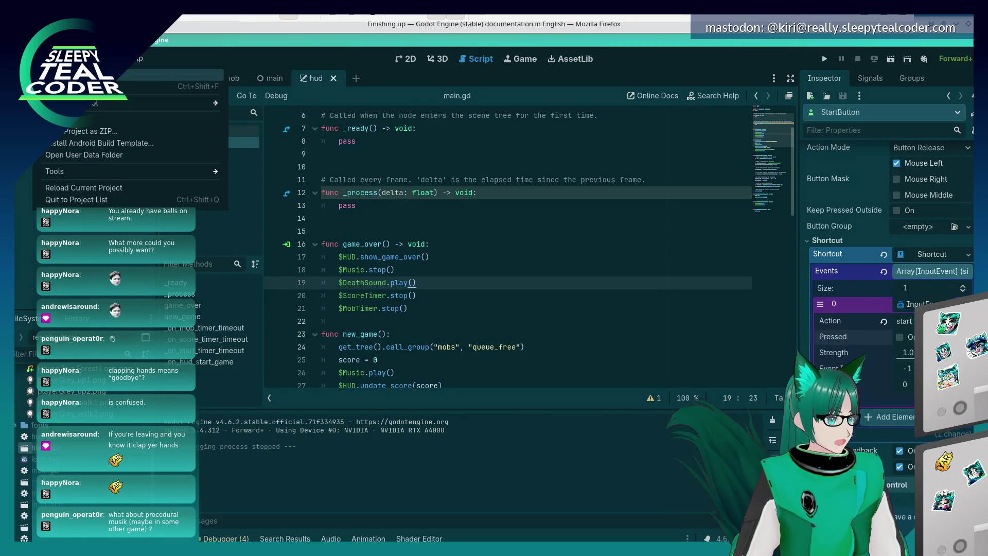
{"action": "left_click", "coordinate": [119, 77]}
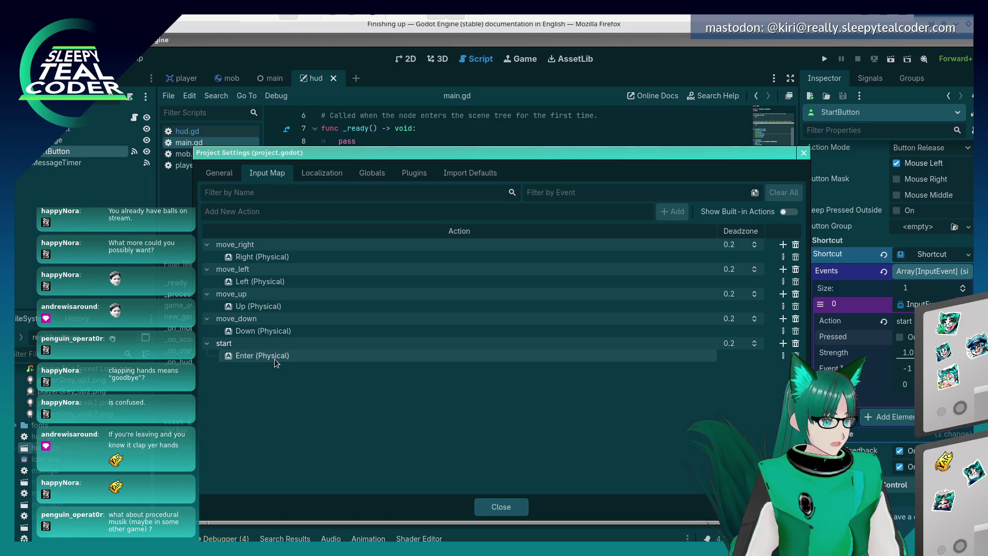
{"action": "left_click", "coordinate": [783, 345]}
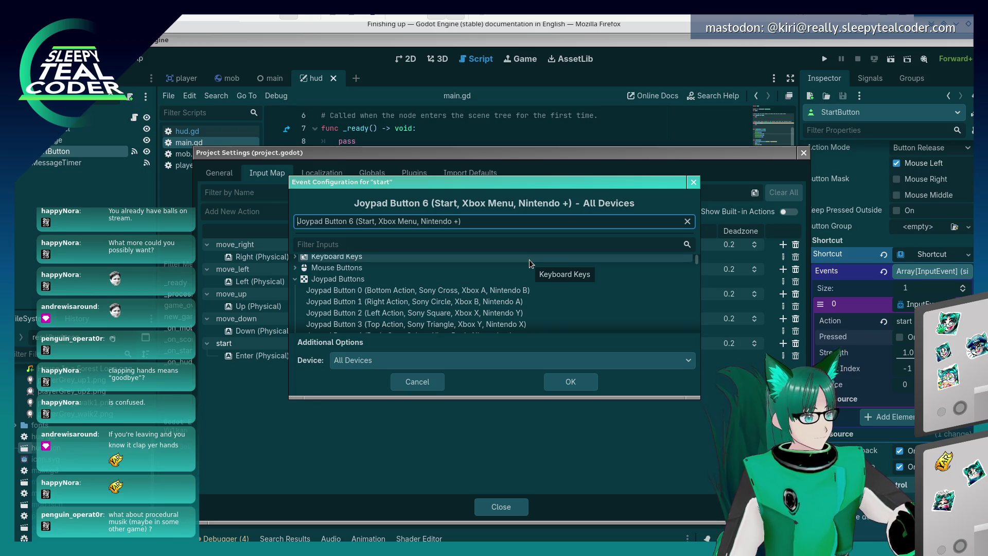
{"action": "left_click", "coordinate": [555, 381]}
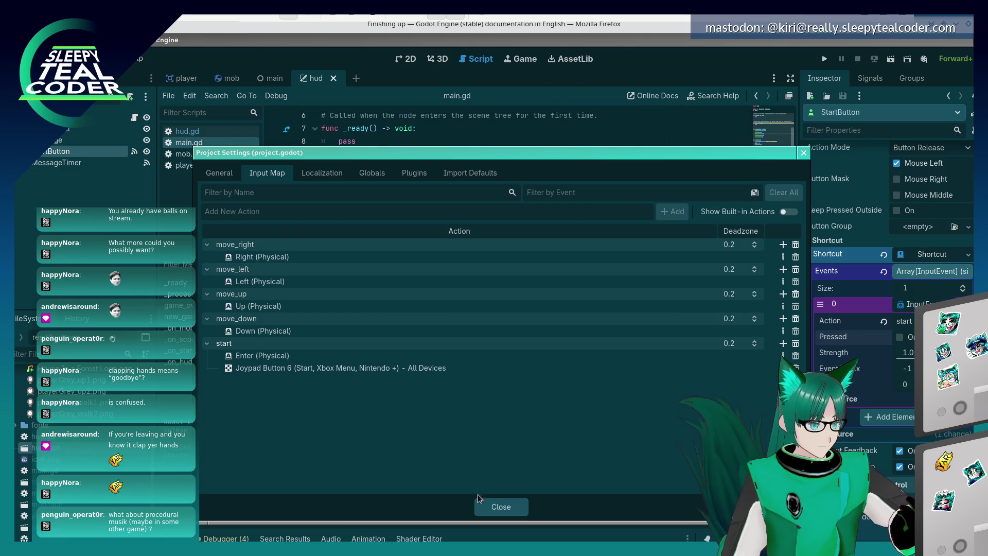
{"action": "left_click", "coordinate": [490, 502]}
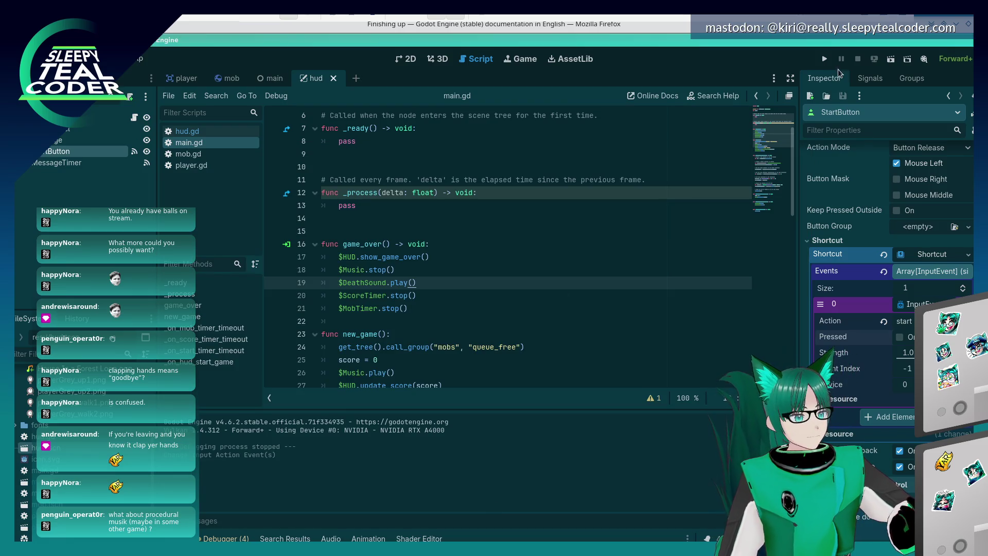
- Run the game, start a round with Enter, then stop the test with F8
{"action": "left_click", "coordinate": [823, 58]}
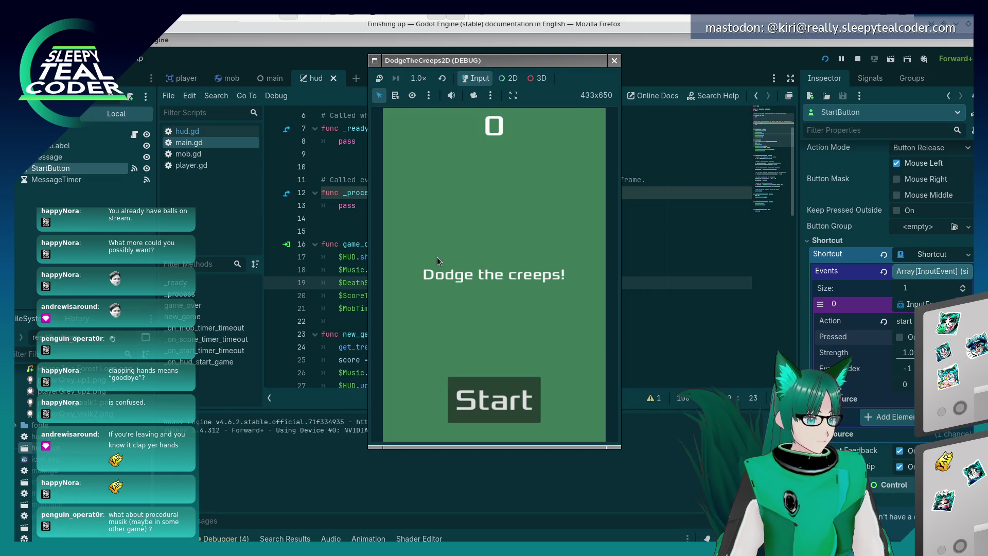
{"action": "key", "text": "Return"}
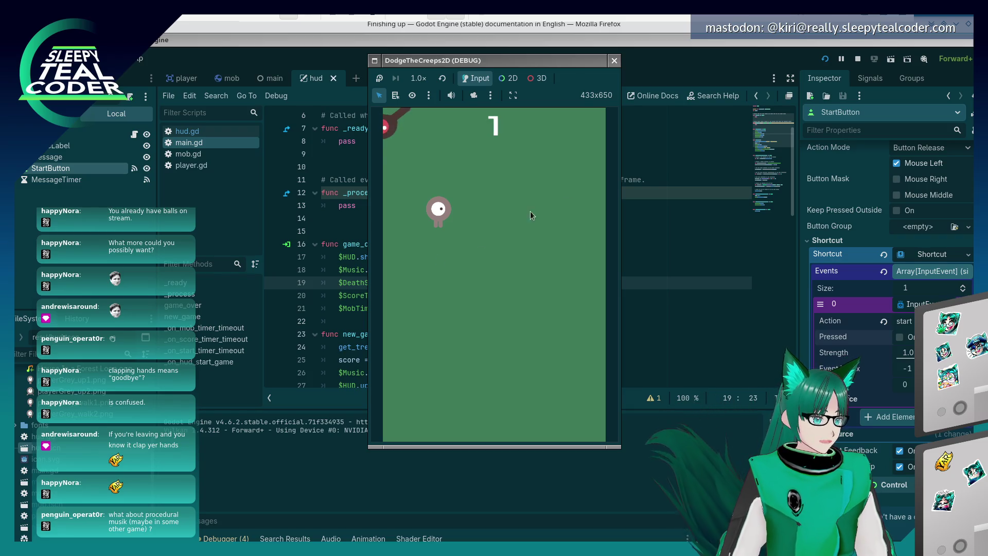
{"action": "key", "text": "F8"}
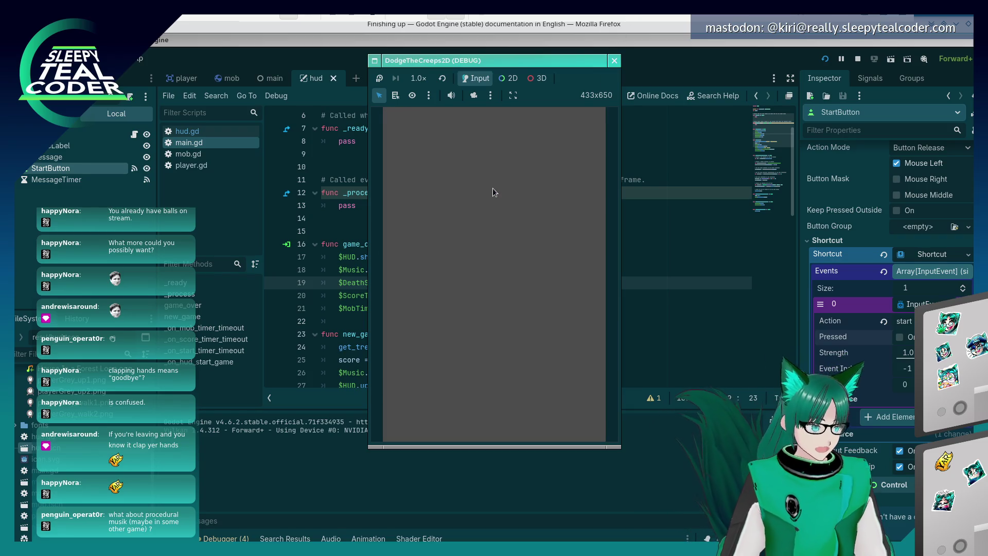
{"action": "left_click", "coordinate": [49, 58]}
- Add left-stick Joypad Axis 0/1 right, left, up and down to the four move actions
{"action": "left_click", "coordinate": [154, 75]}
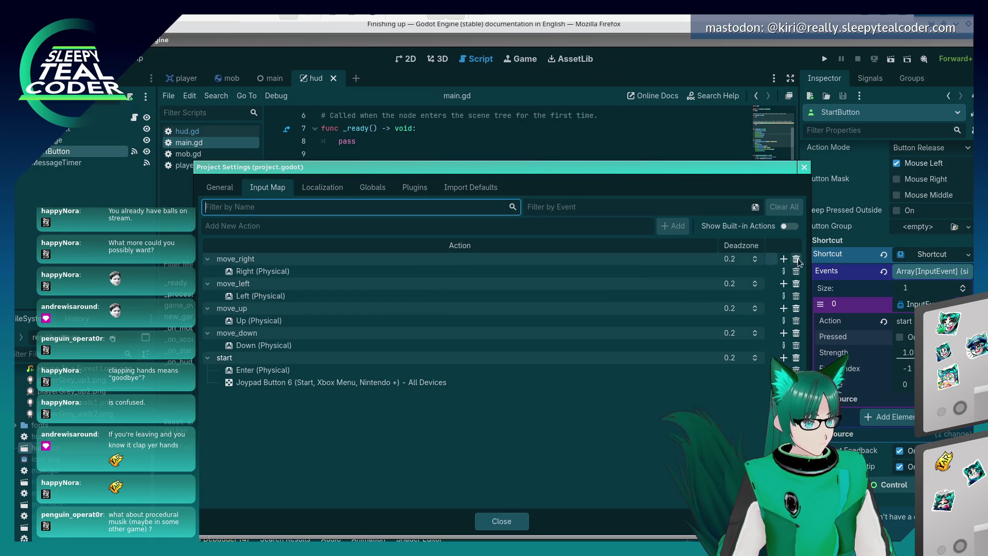
{"action": "left_click", "coordinate": [784, 259]}
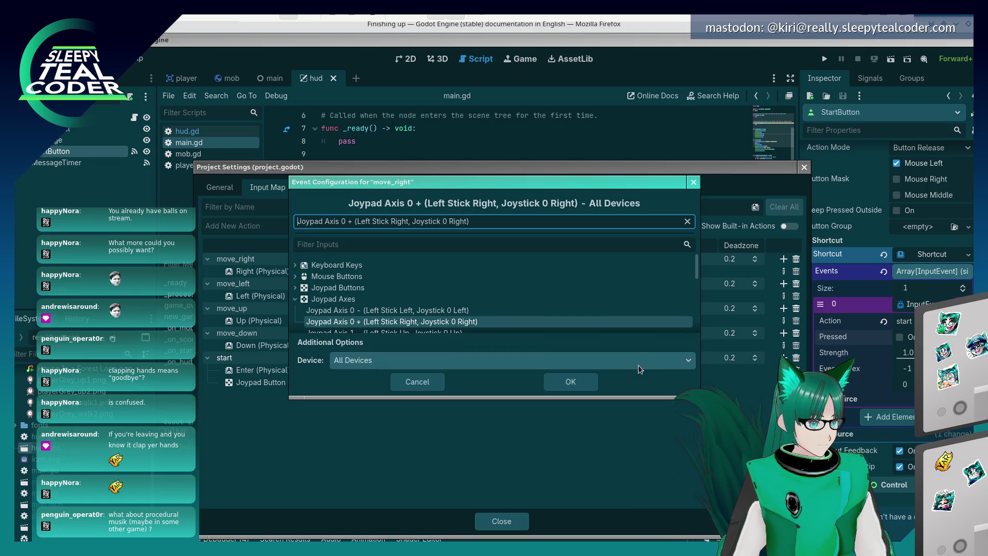
{"action": "left_click", "coordinate": [570, 382]}
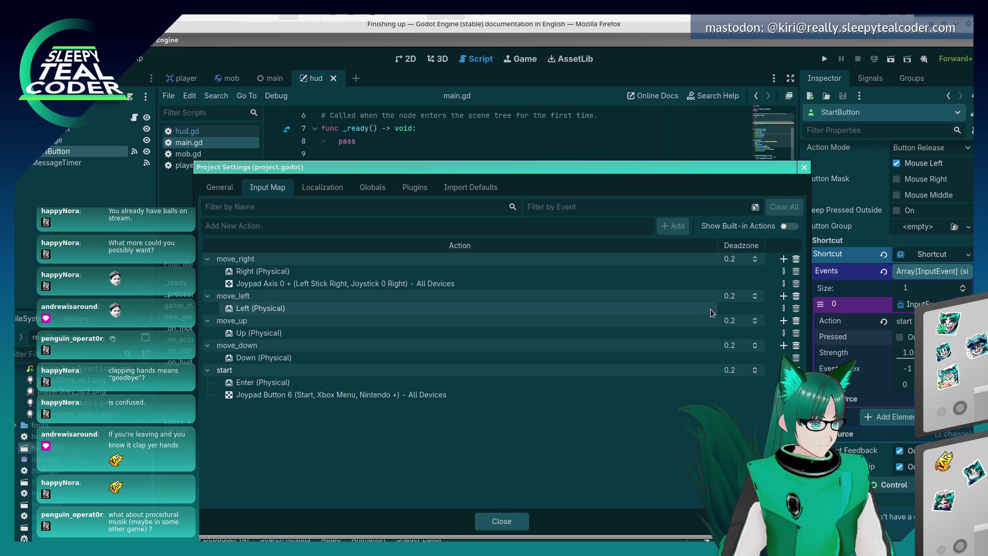
{"action": "left_click", "coordinate": [783, 297]}
{"action": "left_click", "coordinate": [570, 381]}
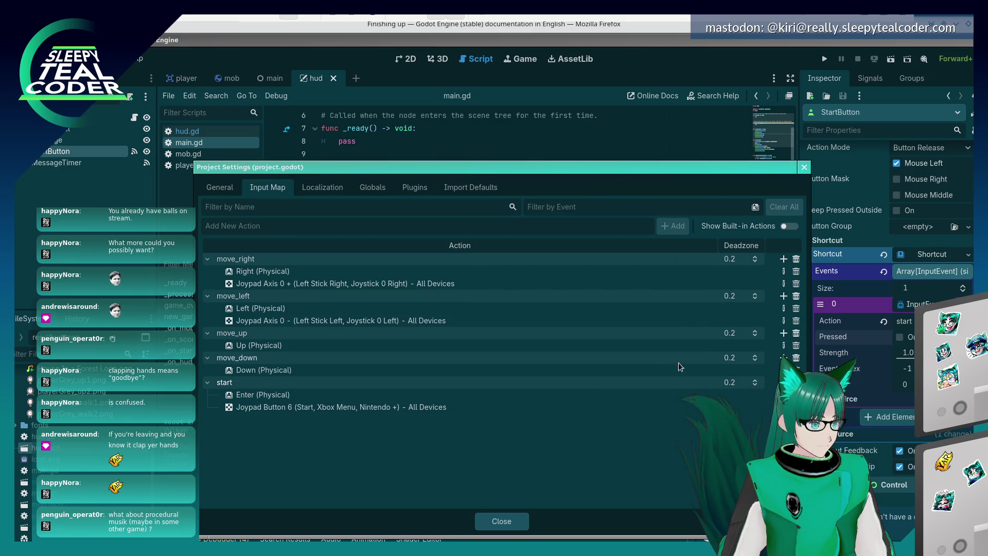
{"action": "left_click", "coordinate": [782, 336]}
{"action": "left_click", "coordinate": [569, 383]}
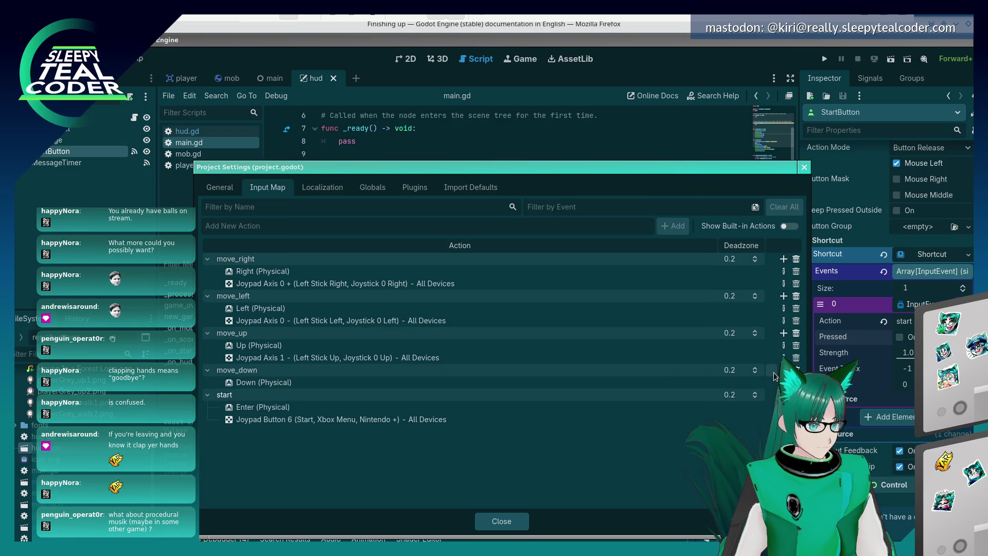
{"action": "left_click", "coordinate": [783, 370]}
{"action": "left_click", "coordinate": [576, 383]}
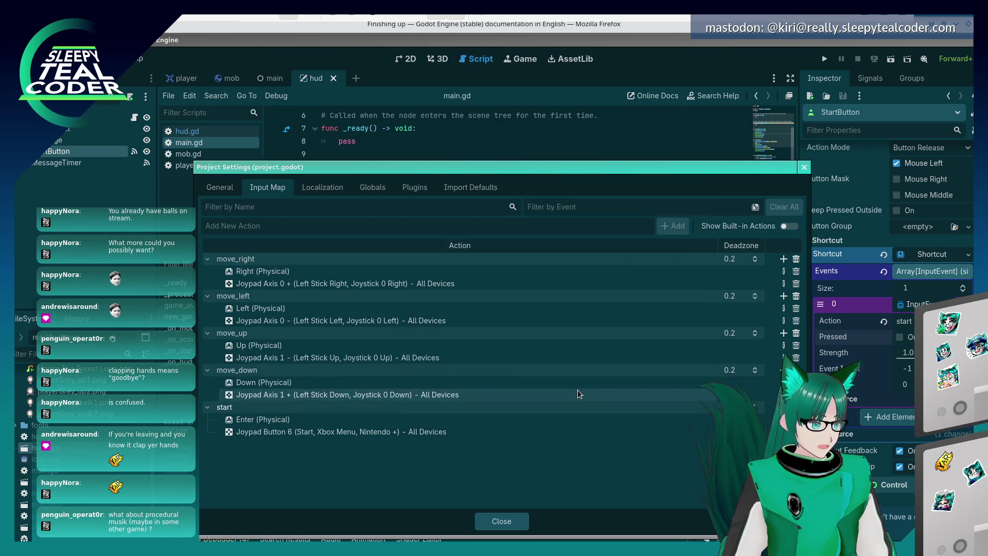
{"action": "left_click", "coordinate": [509, 519]}
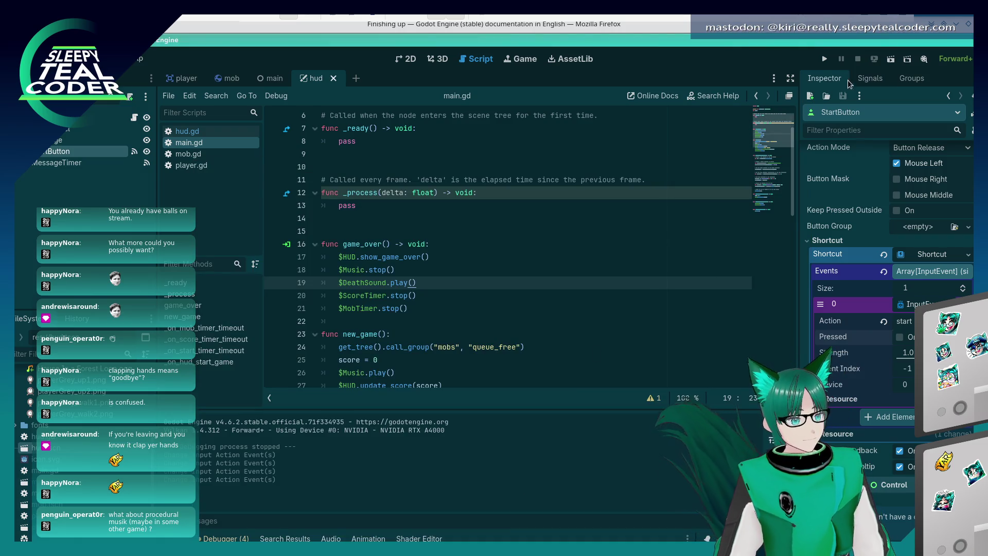
{"action": "left_click", "coordinate": [824, 60]}
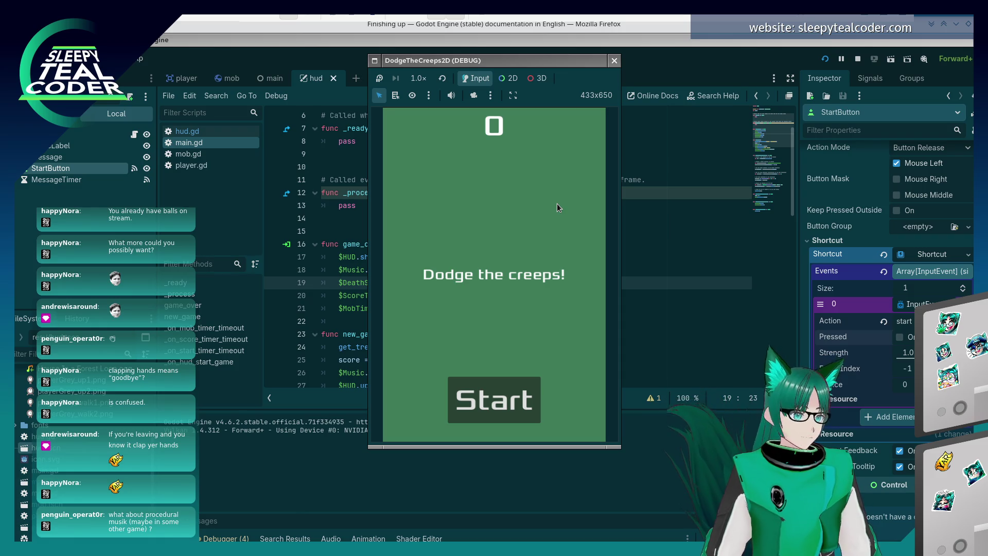
{"action": "key", "text": "Return"}
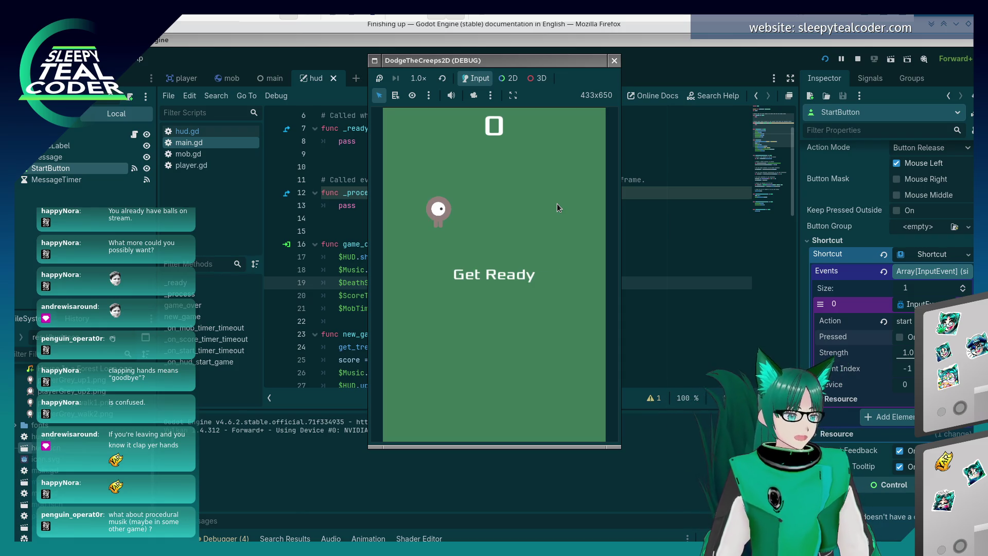
{"action": "key", "text": "Right"}
{"action": "key", "text": "Down"}
{"action": "key", "text": "Left"}
{"action": "key", "text": "Right"}
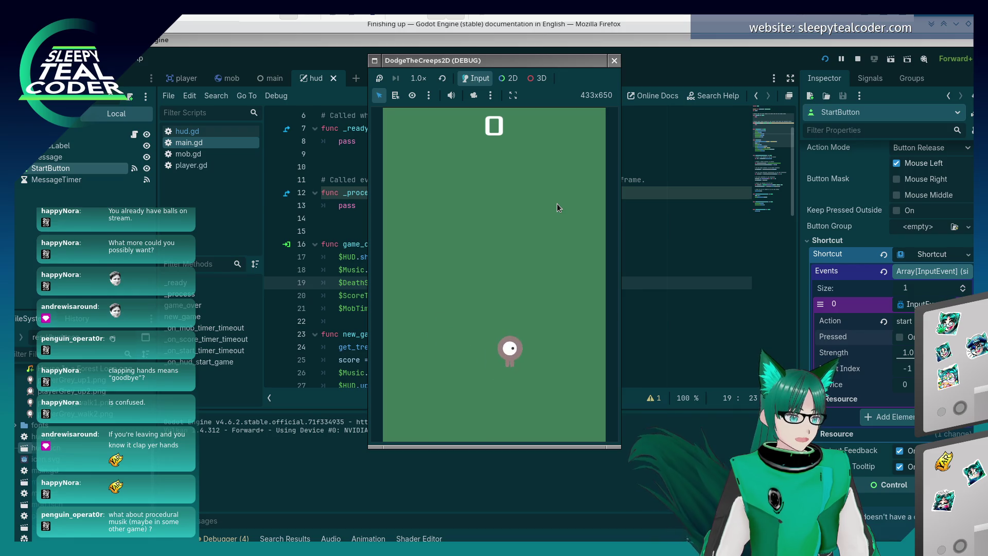
{"action": "key", "text": "Up"}
{"action": "key", "text": "Left"}
{"action": "key", "text": "Down"}
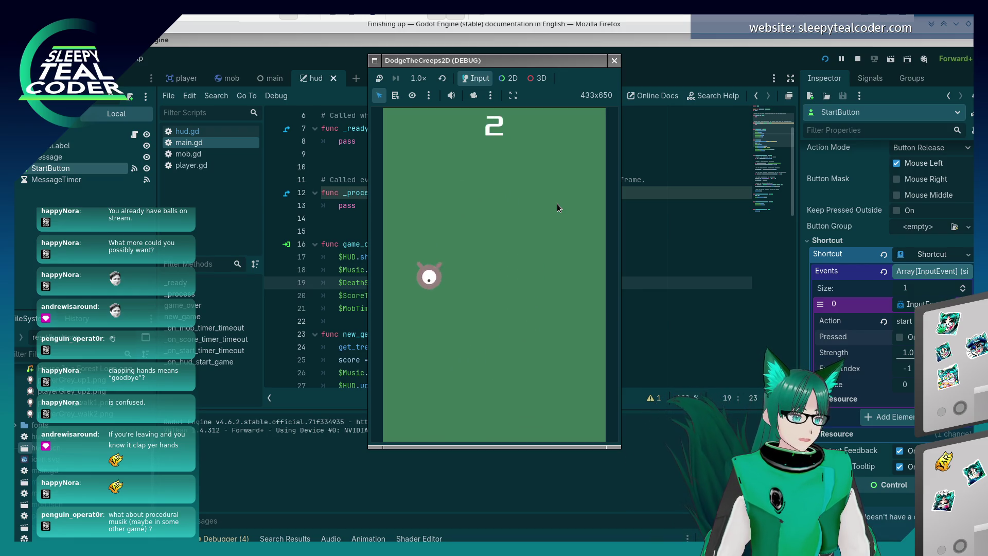
{"action": "key", "text": "Right"}
{"action": "key", "text": "Up"}
{"action": "key", "text": "Up"}
{"action": "key", "text": "Left"}
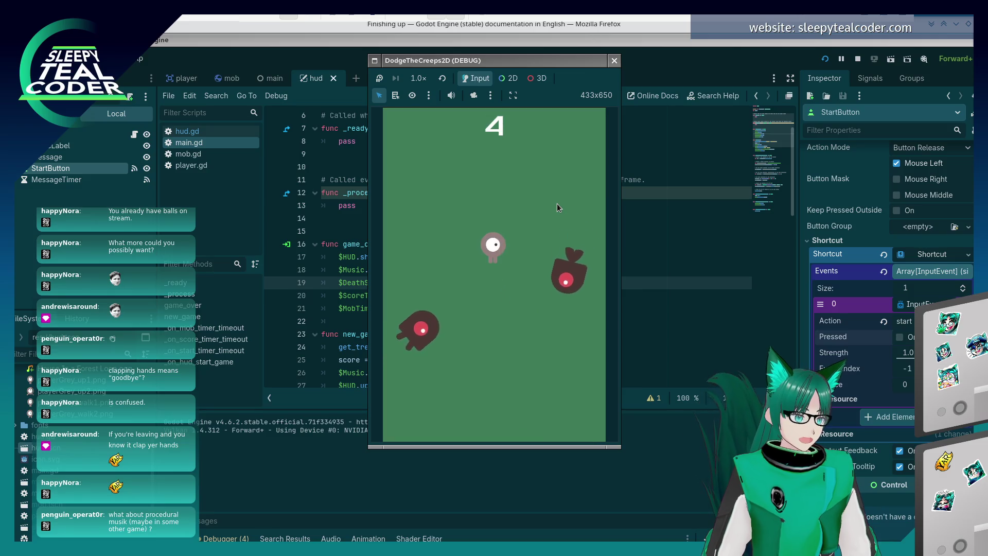
{"action": "key", "text": "Right"}
{"action": "key", "text": "Down"}
{"action": "key", "text": "Up"}
{"action": "key", "text": "Down"}
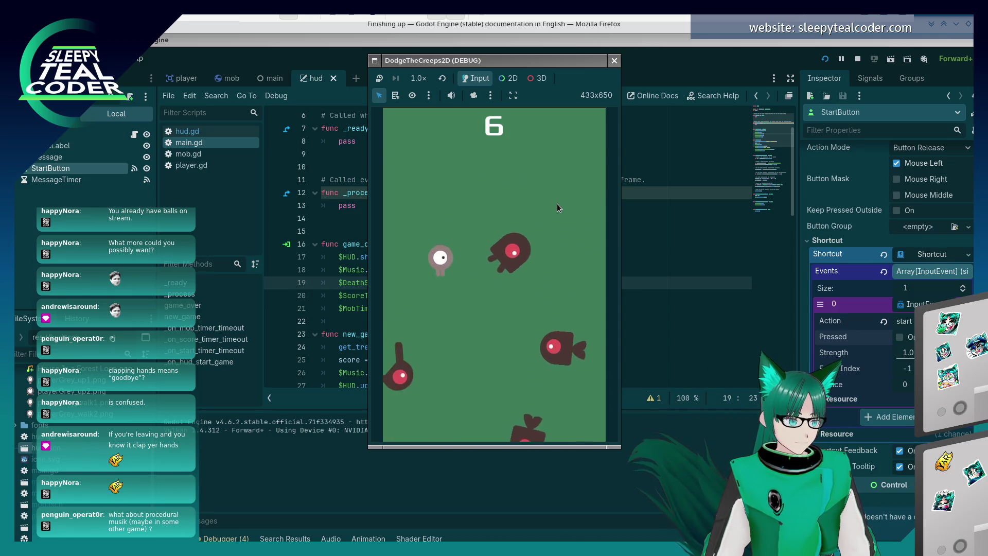
{"action": "key", "text": "Right"}
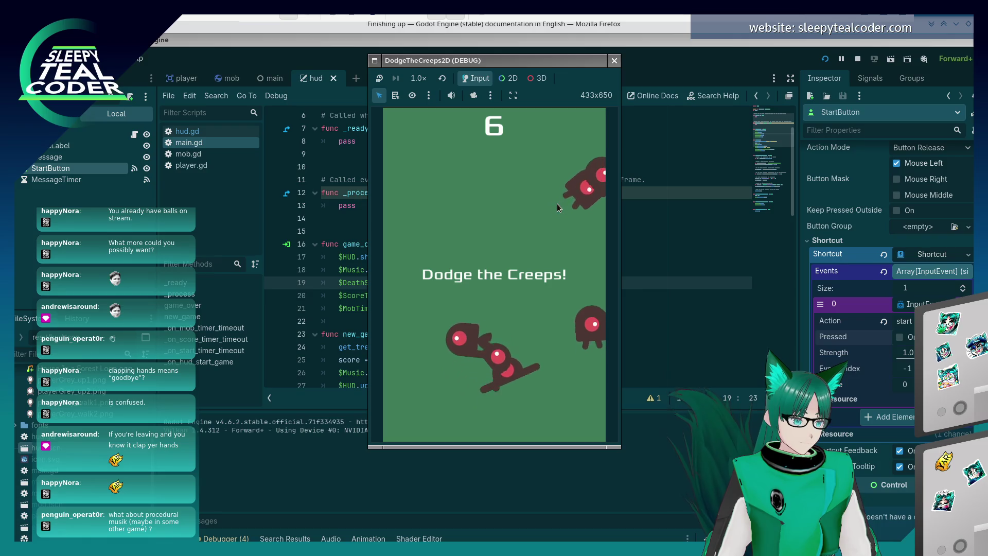
{"action": "key", "text": "Return"}
{"action": "key", "text": "Right"}
{"action": "key", "text": "Down"}
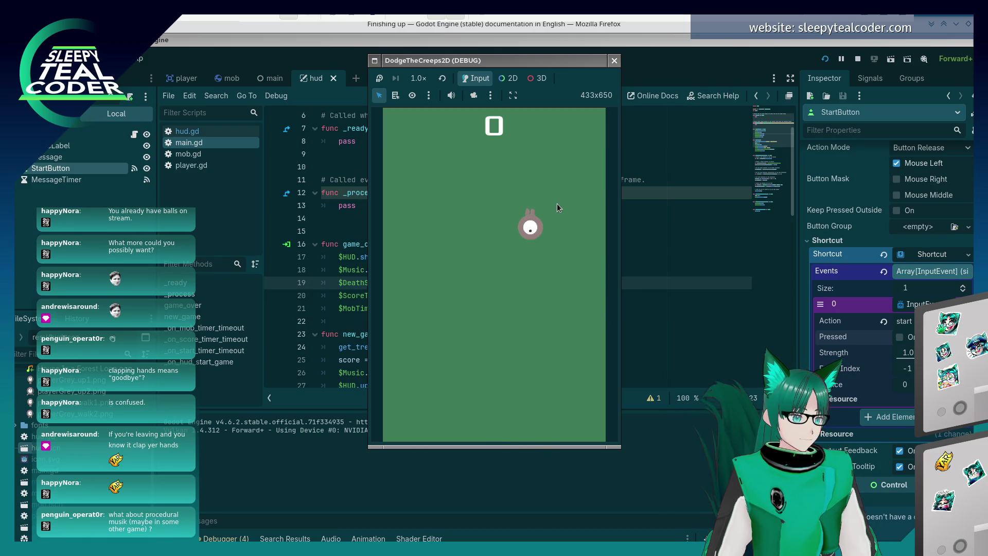
{"action": "key", "text": "Up"}
{"action": "key", "text": "Left"}
{"action": "key", "text": "Down"}
{"action": "key", "text": "Down"}
{"action": "key", "text": "Right"}
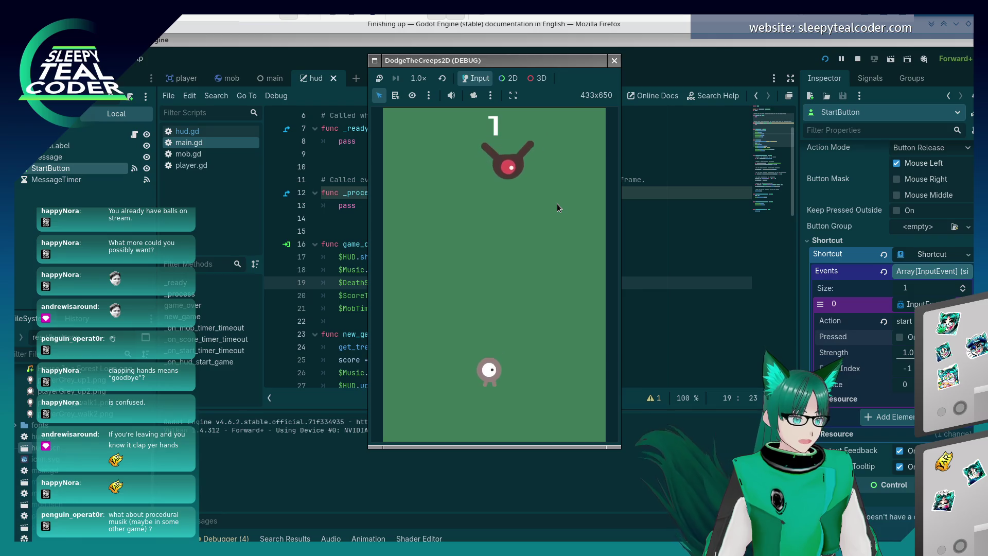
{"action": "key", "text": "Up"}
{"action": "key", "text": "Left"}
{"action": "key", "text": "Right"}
{"action": "key", "text": "Right"}
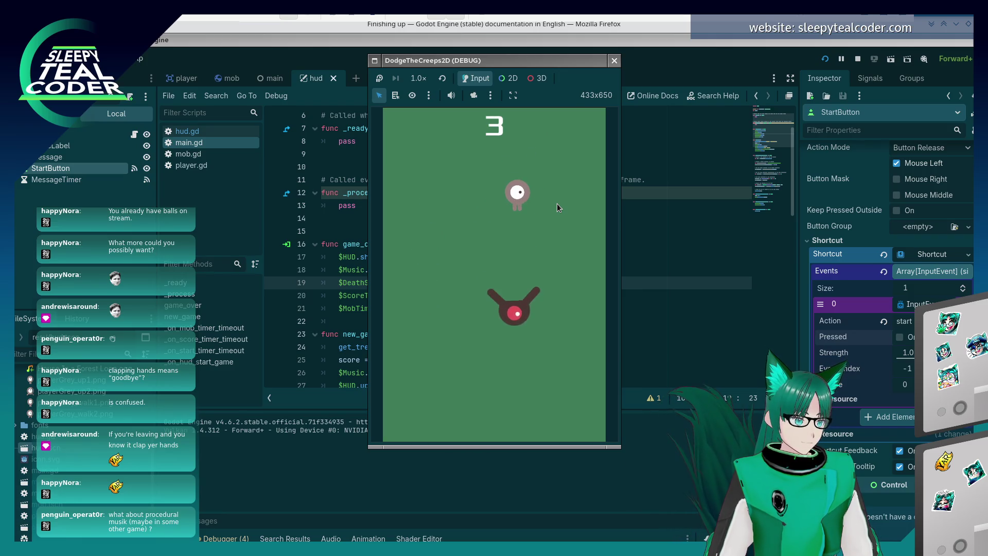
{"action": "key", "text": "Down"}
{"action": "key", "text": "Left"}
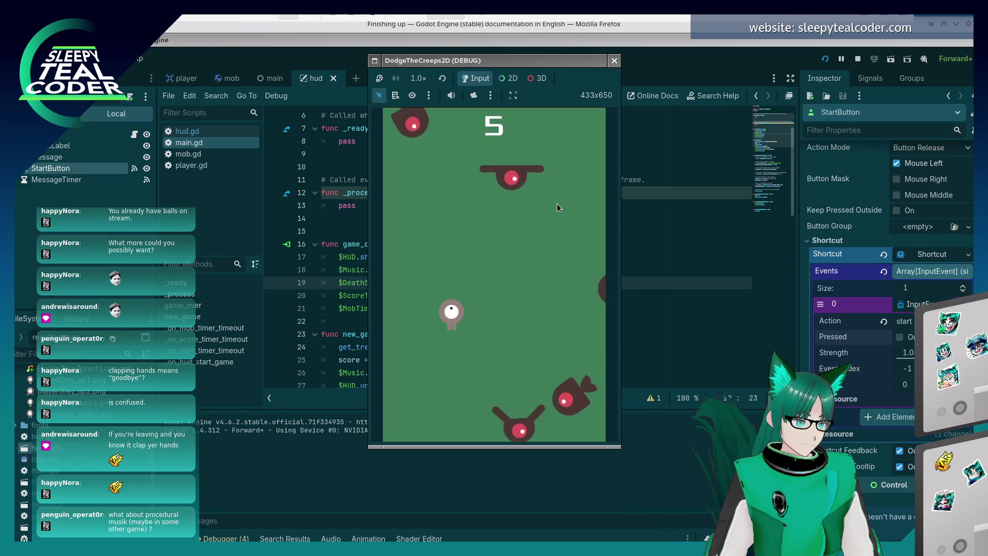
{"action": "key", "text": "Right"}
{"action": "key", "text": "Left"}
{"action": "key", "text": "Up"}
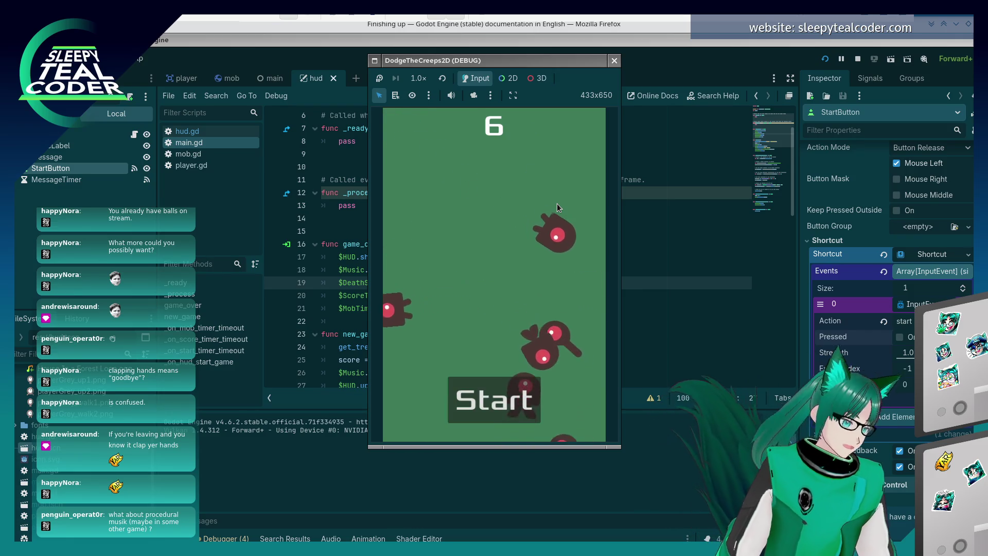
{"action": "key", "text": "F8"}
- Scroll the Finishing up page down to 'Sharing the finished game with others'
{"action": "left_click", "coordinate": [529, 231]}
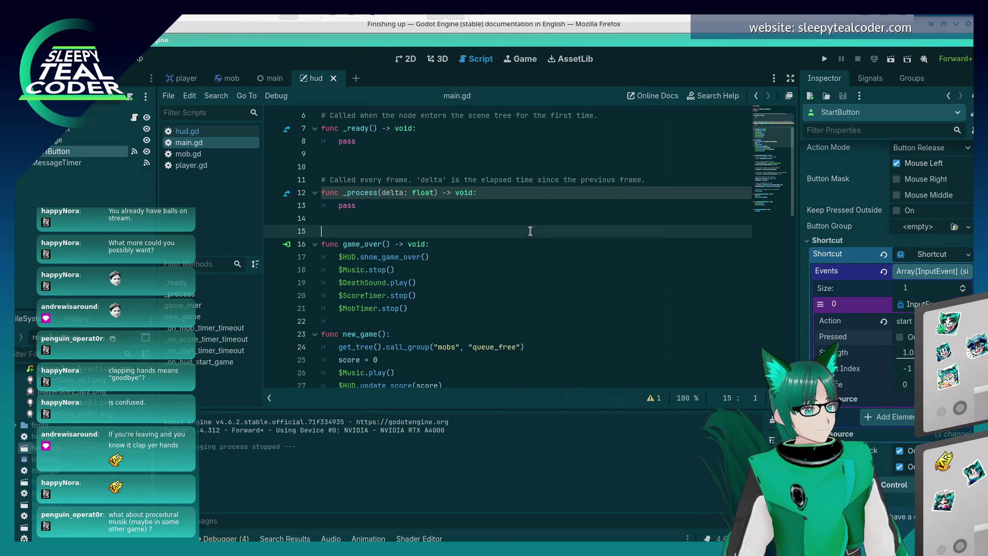
{"action": "key", "text": "alt+Tab"}
{"action": "scroll", "coordinate": [524, 249], "scroll_direction": "down", "scroll_amount": 4}
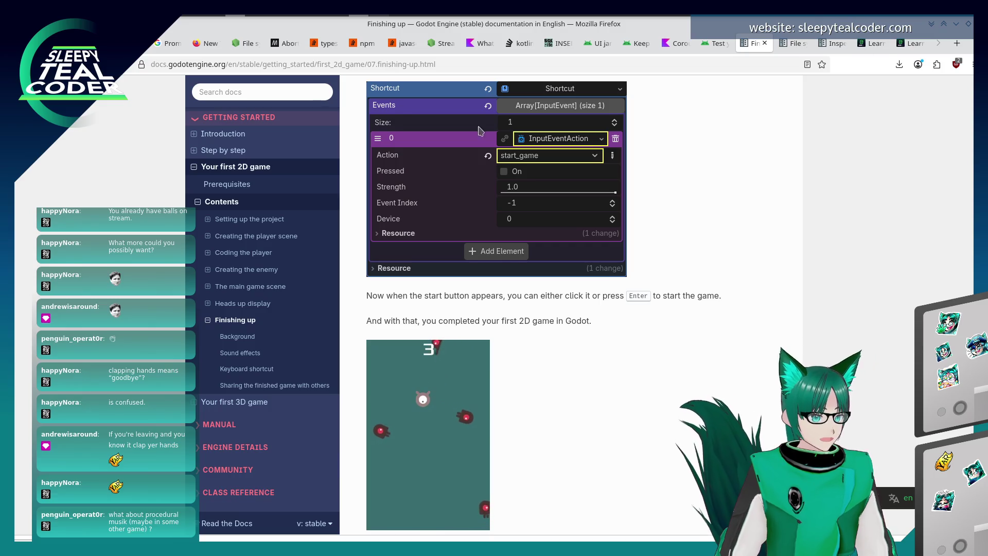
{"action": "scroll", "coordinate": [594, 266], "scroll_direction": "down", "scroll_amount": 5}
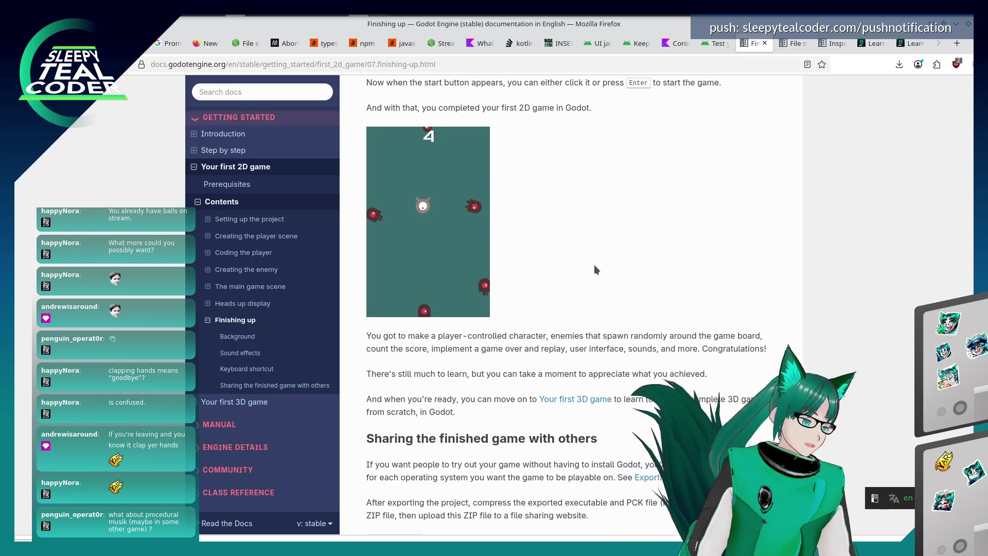
{"action": "scroll", "coordinate": [597, 339], "scroll_direction": "down", "scroll_amount": 5}
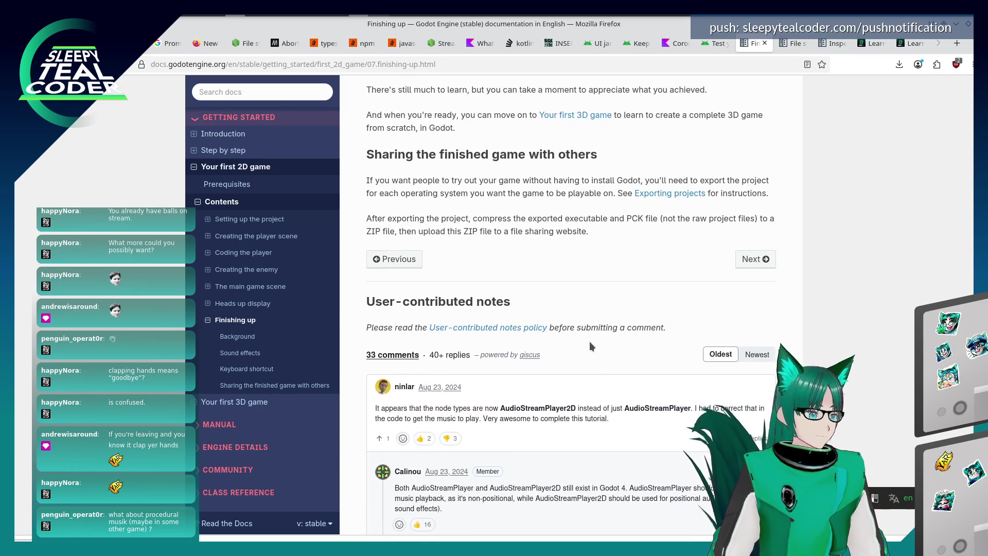
{"action": "scroll", "coordinate": [587, 345], "scroll_direction": "up", "scroll_amount": 4}
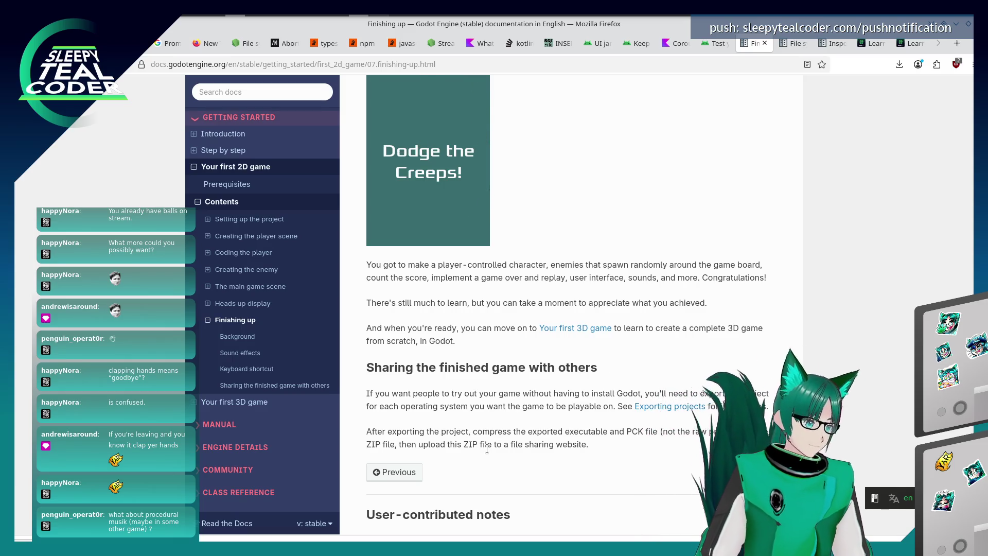
{"action": "scroll", "coordinate": [488, 448], "scroll_direction": "up", "scroll_amount": 2}
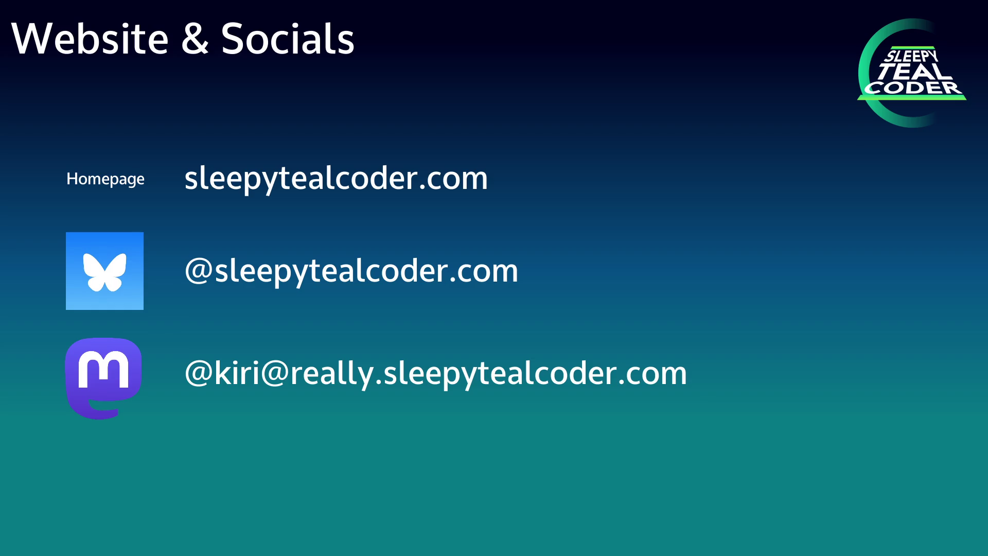
{"action": "key", "text": "Right"}
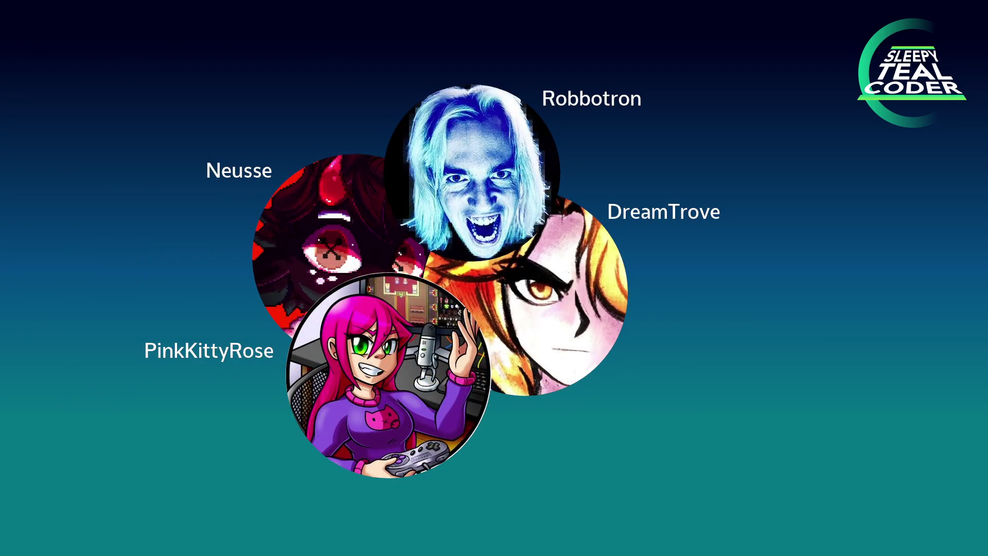